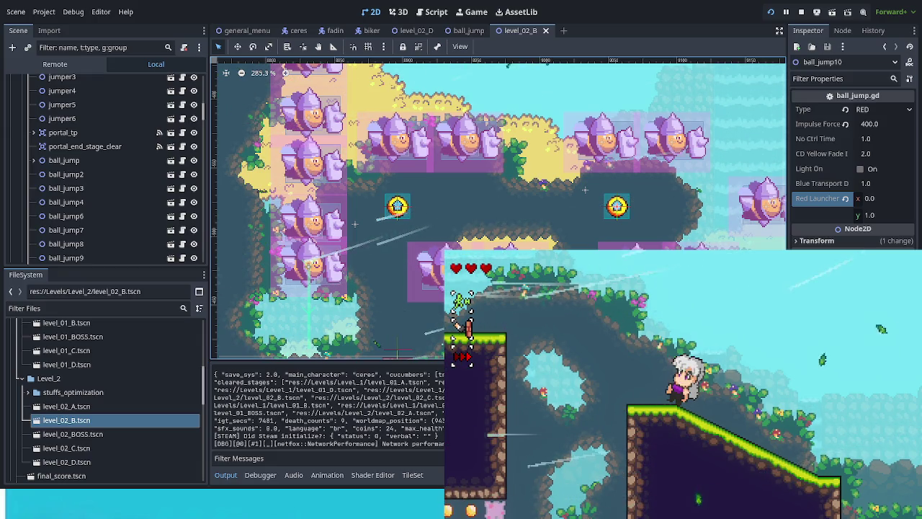
- Run the character right down the slope, over the stepped ledge and past the cow, then jump off the platform
{"action": "key", "text": "Right"}
{"action": "key", "text": "Right"}
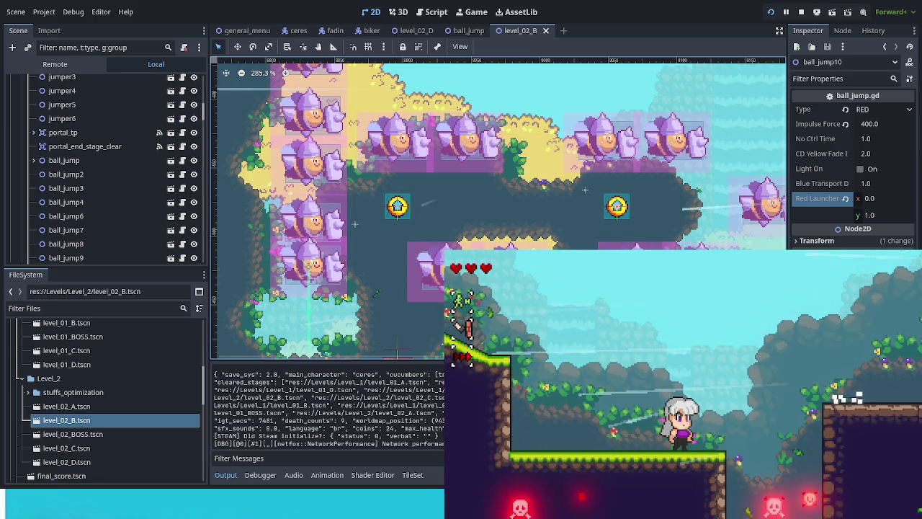
{"action": "key", "text": "space"}
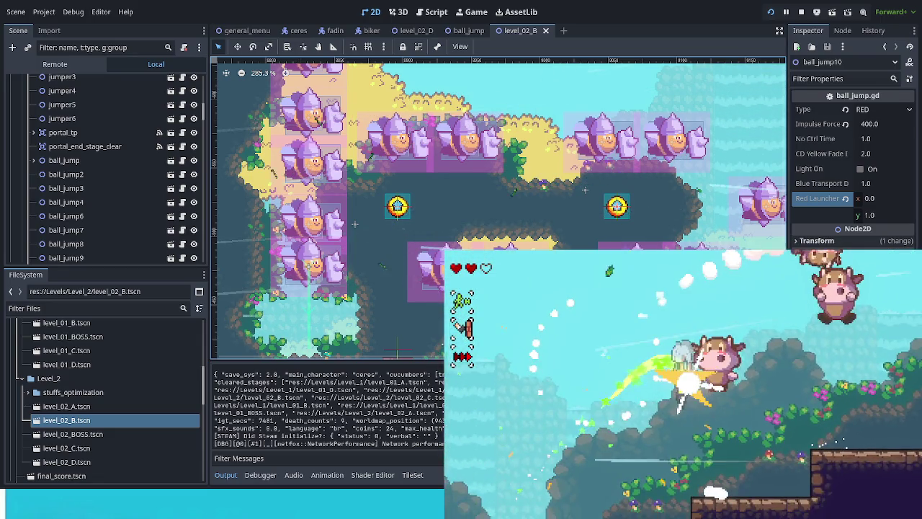
{"action": "key", "text": "Right"}
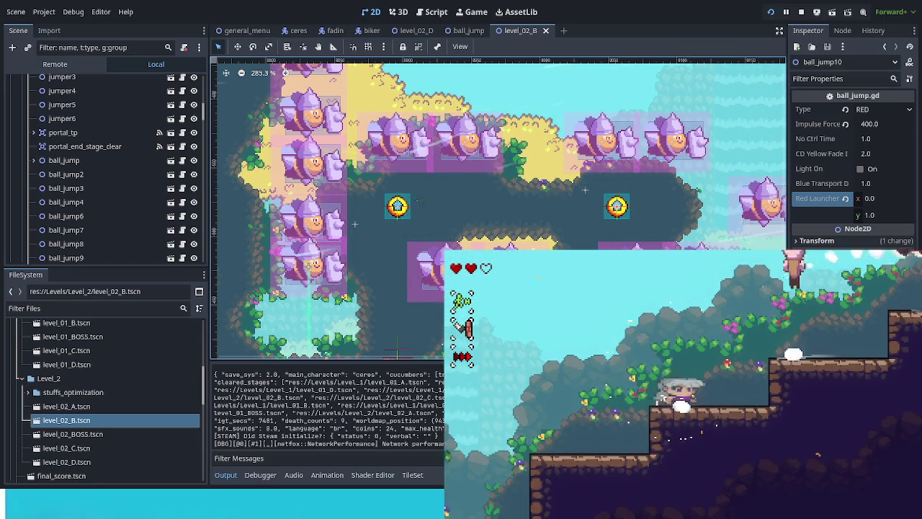
{"action": "key", "text": "space"}
{"action": "key", "text": "Right"}
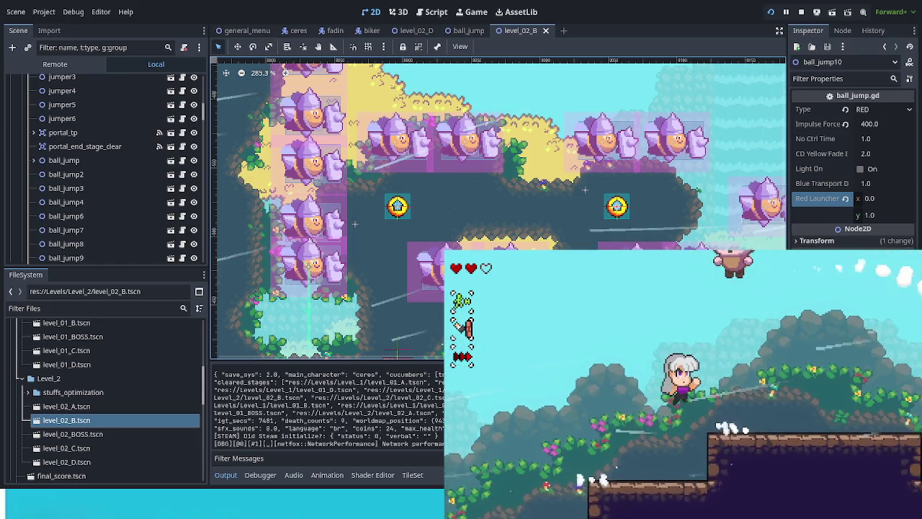
{"action": "key", "text": "Right"}
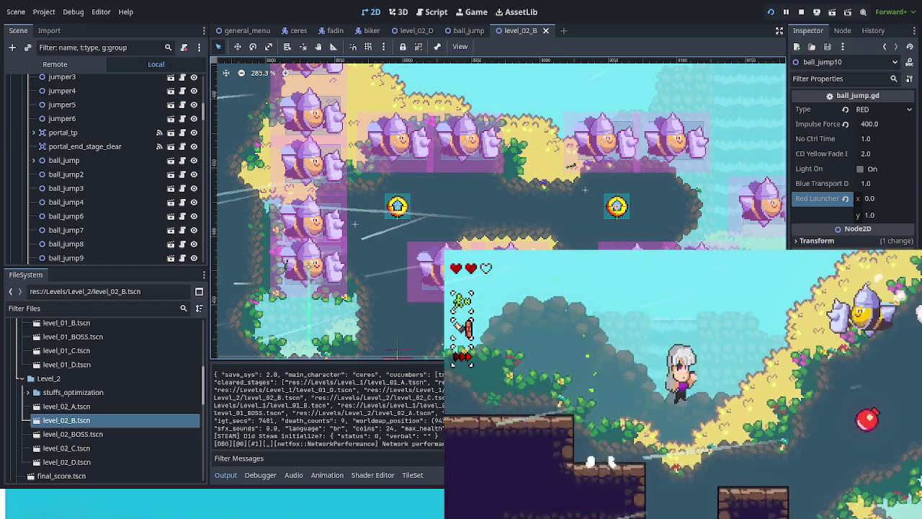
{"action": "key", "text": "Right"}
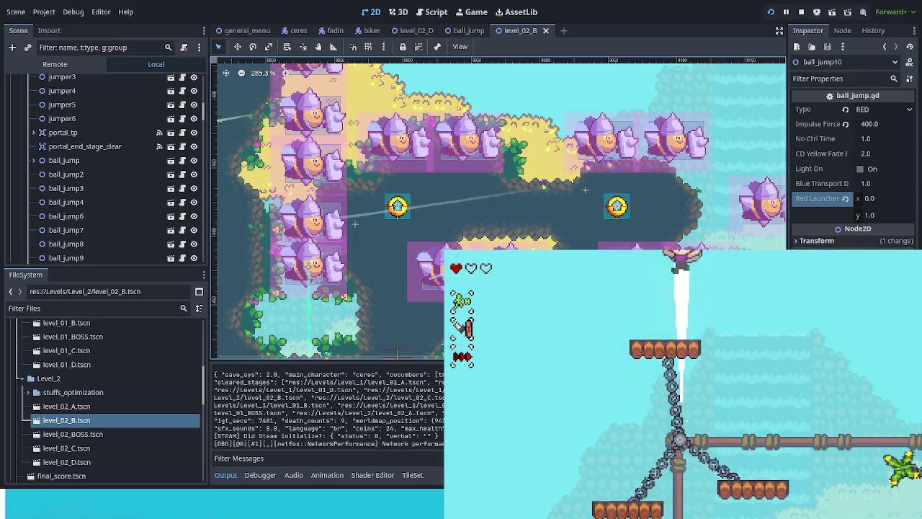
{"action": "key", "text": "space"}
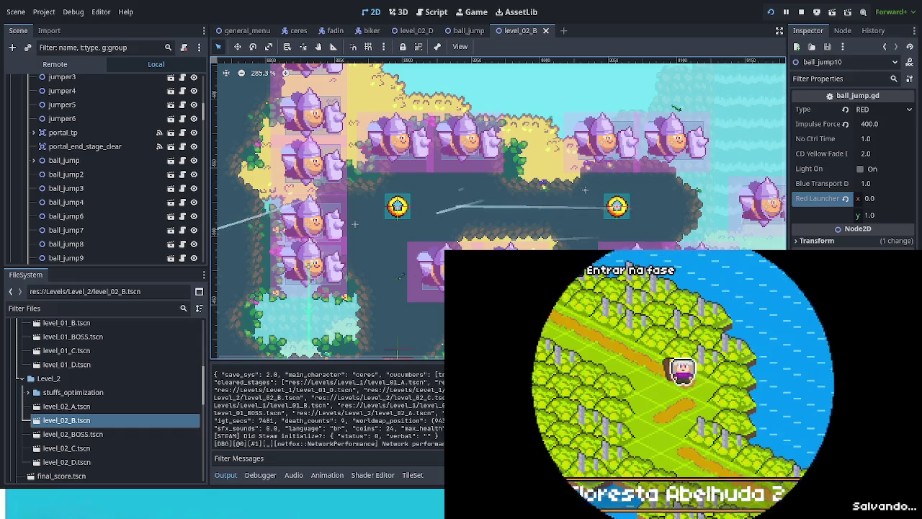
- Walk right along the world map path to the next stage and enter it
{"action": "key", "text": "Right"}
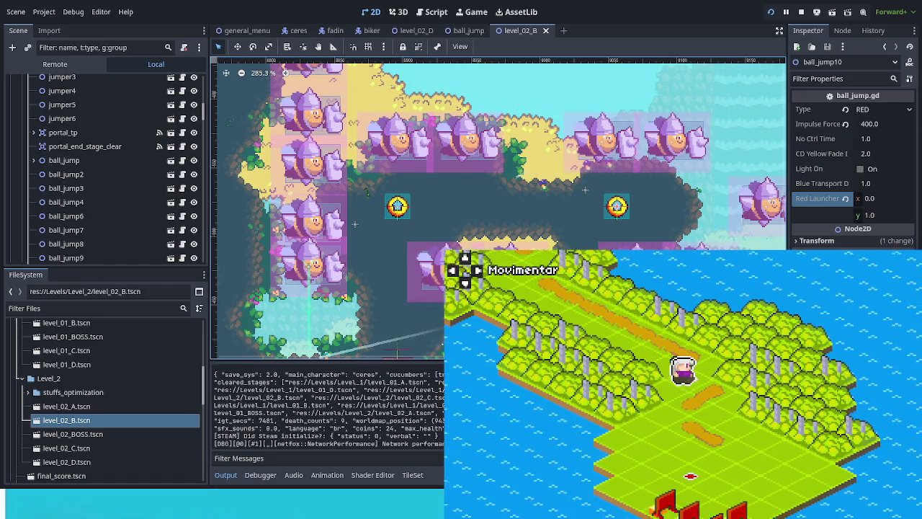
{"action": "key", "text": "Return"}
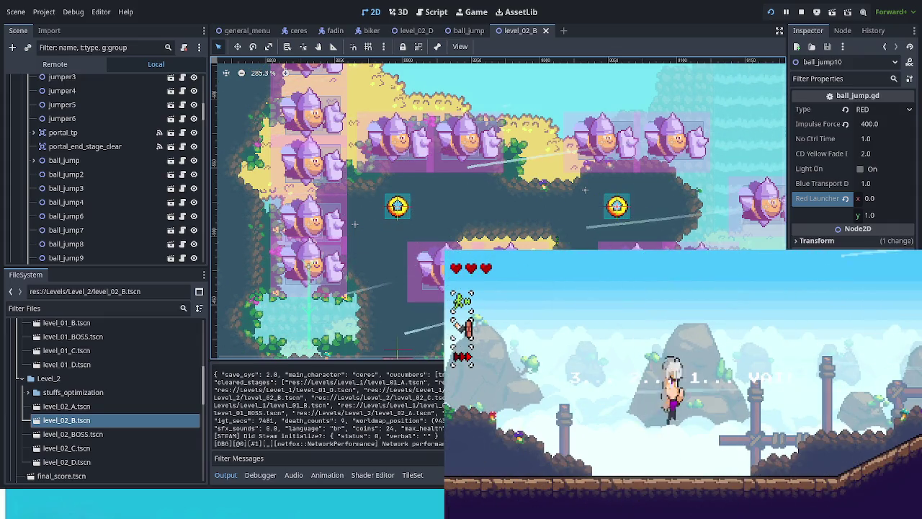
- Run right up the slope, past the bee's block, over the pipe and past the balloon-carrying cow
{"action": "key", "text": "Right"}
{"action": "key", "text": "Right"}
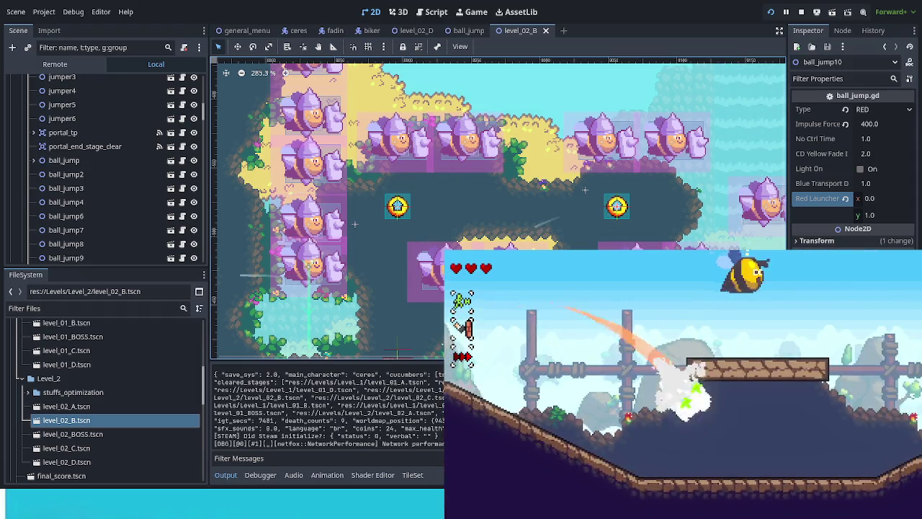
{"action": "key", "text": "Right"}
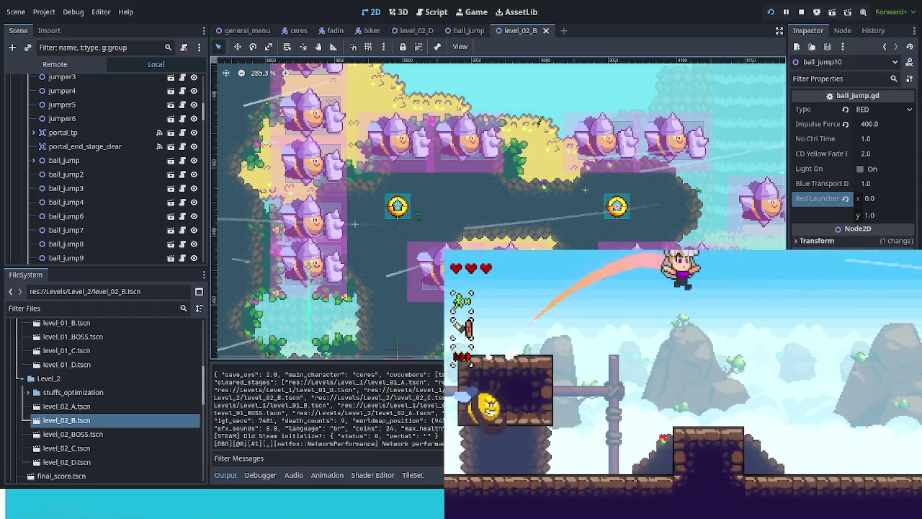
{"action": "key", "text": "Right"}
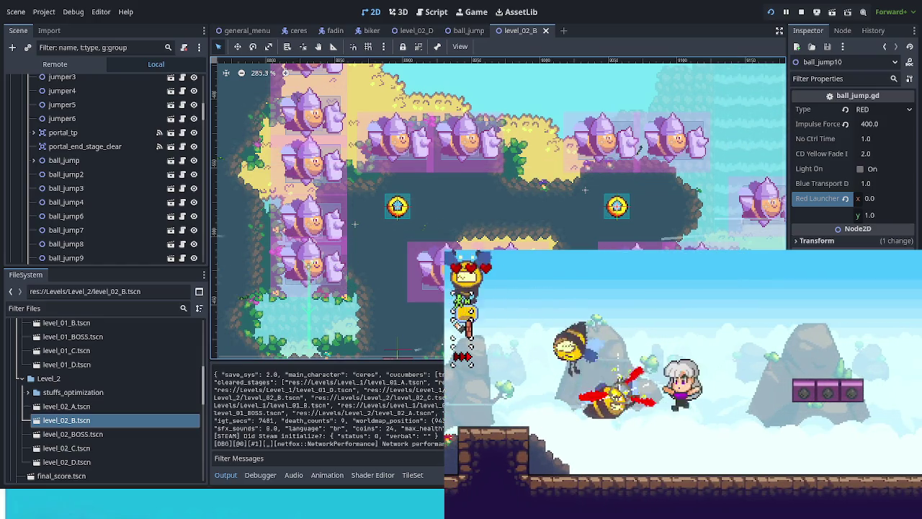
{"action": "key", "text": "Right"}
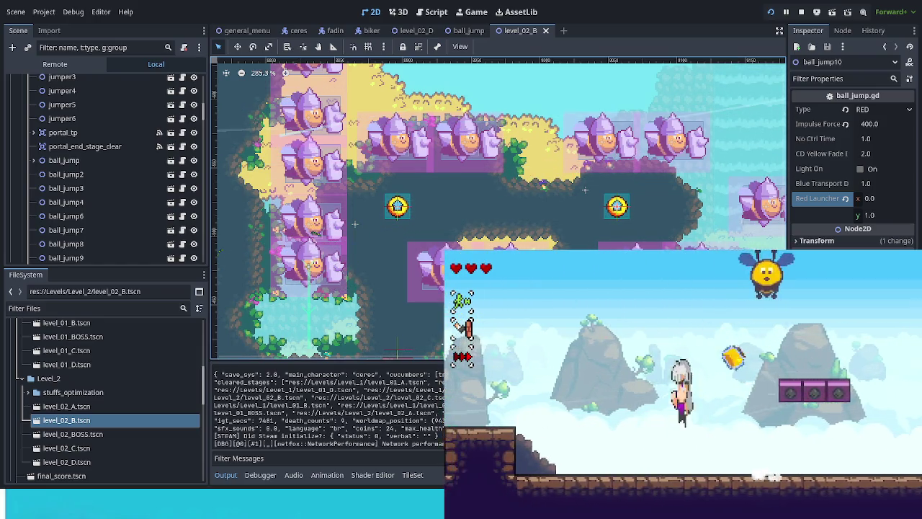
{"action": "key", "text": "Right"}
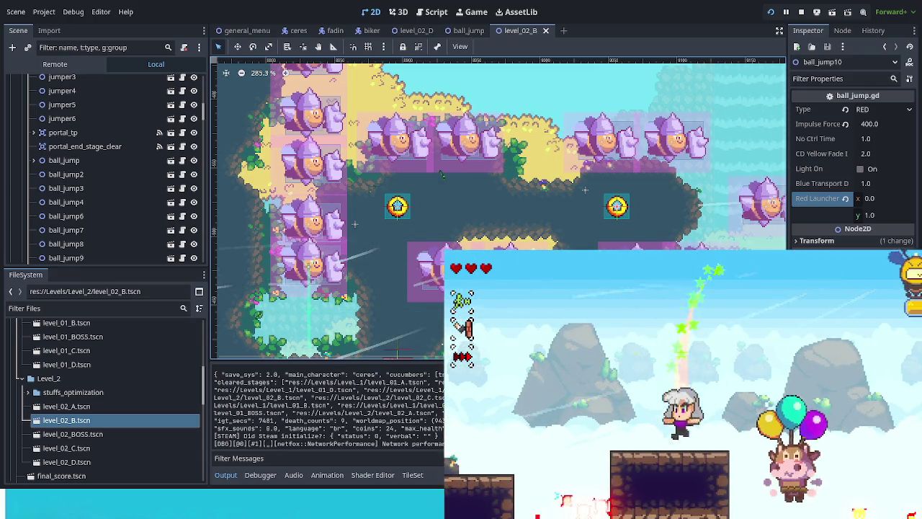
{"action": "key", "text": "Right"}
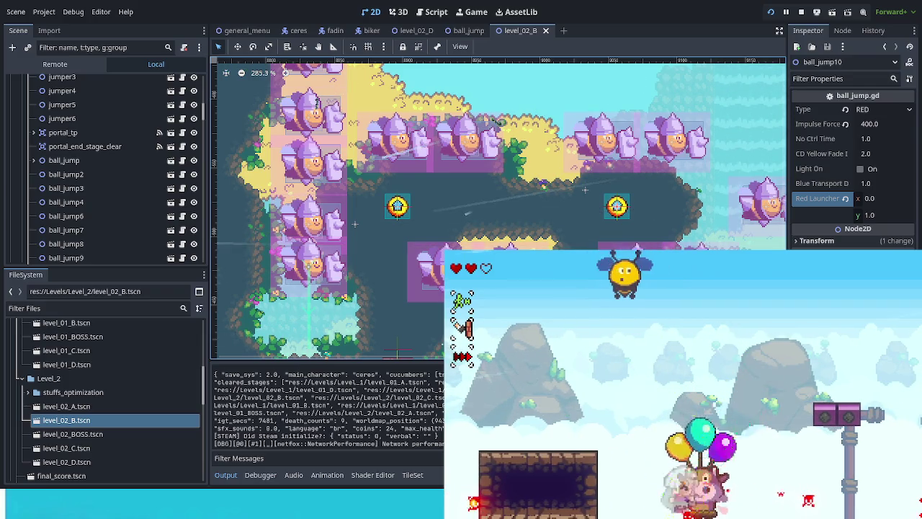
{"action": "key", "text": "Right"}
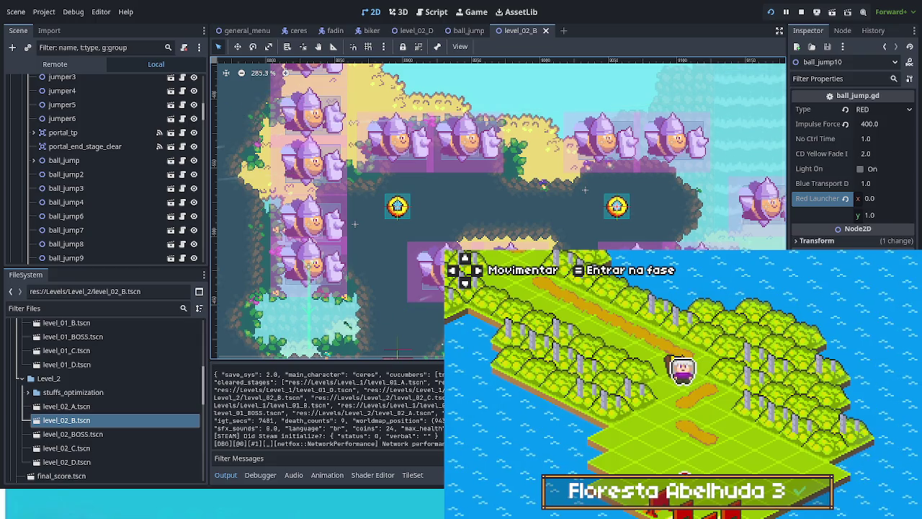
- Walk down the world map to Floresta Abelhuda 4, then stop the test run with F8
{"action": "key", "text": "Down"}
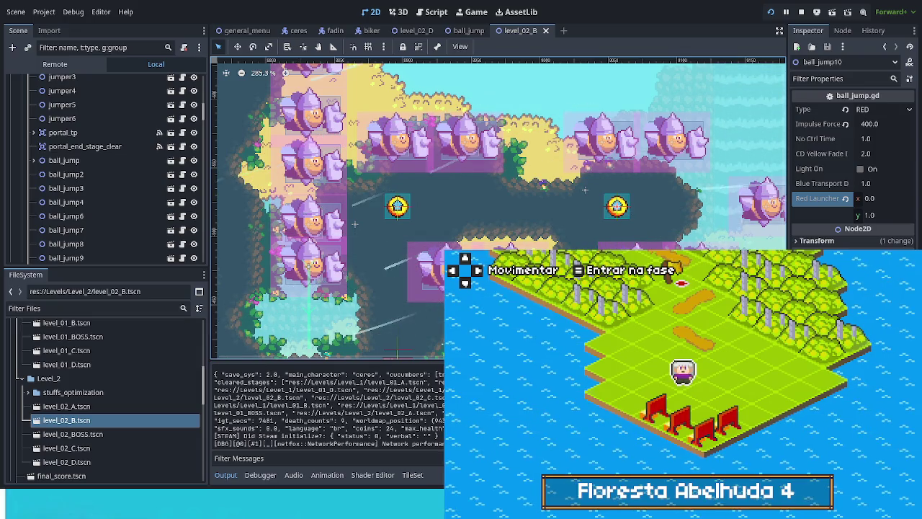
{"action": "key", "text": "F8"}
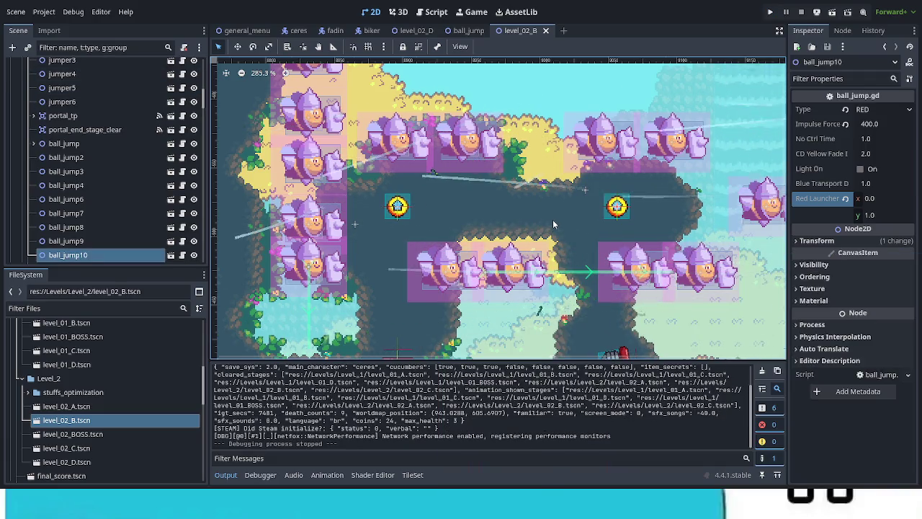
- Close the level_02_B scene and switch to the level_02_D scene
{"action": "scroll", "coordinate": [571, 208], "scroll_direction": "down", "scroll_amount": 5}
{"action": "scroll", "coordinate": [572, 208], "scroll_direction": "right", "scroll_amount": 10}
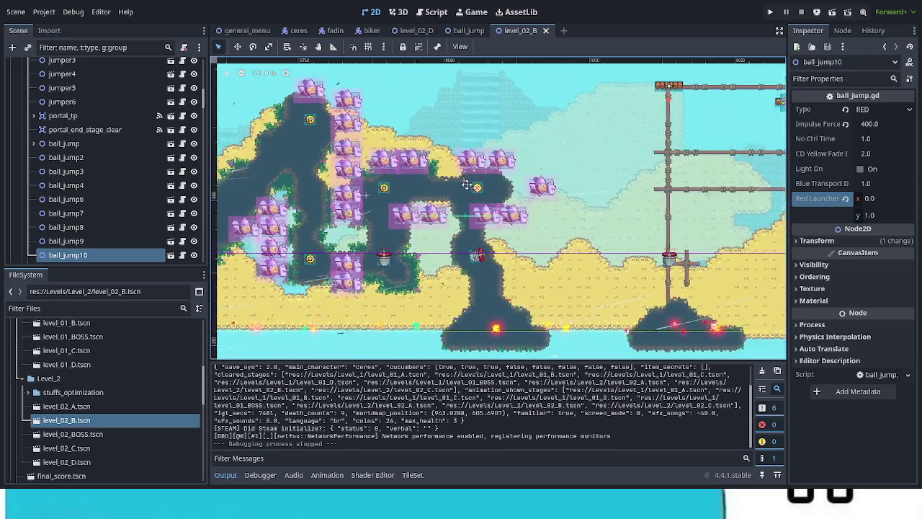
{"action": "scroll", "coordinate": [680, 231], "scroll_direction": "left", "scroll_amount": 5}
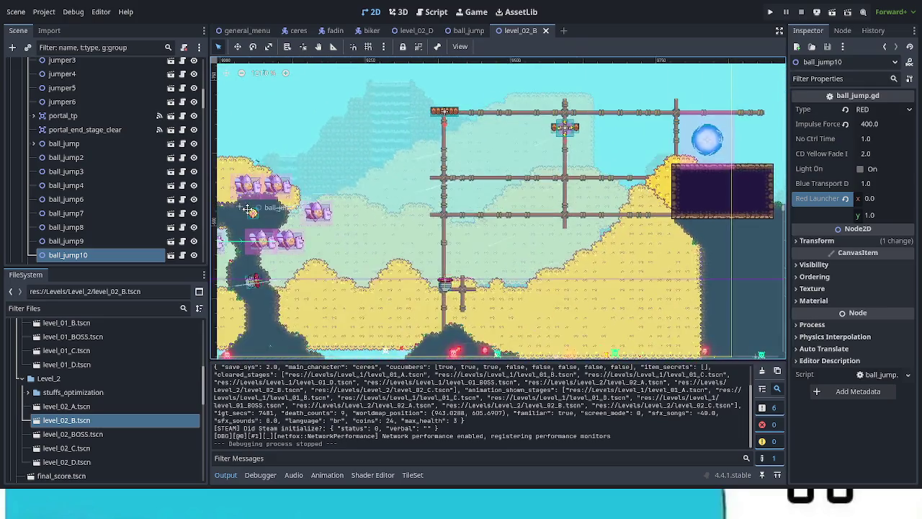
{"action": "left_click", "coordinate": [545, 30]}
{"action": "left_click", "coordinate": [412, 31]}
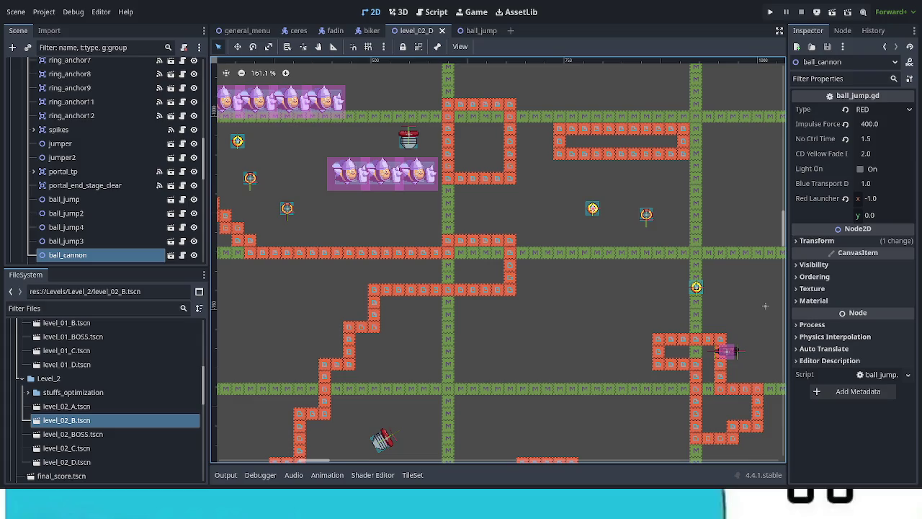
- Pan around the level_02_D layout and select the world_collisions tile layer
{"action": "mouse_move", "coordinate": [504, 277]}
{"action": "left_mouse_down"}
{"action": "mouse_move", "coordinate": [507, 351]}
{"action": "mouse_move", "coordinate": [422, 444]}
{"action": "left_mouse_up"}
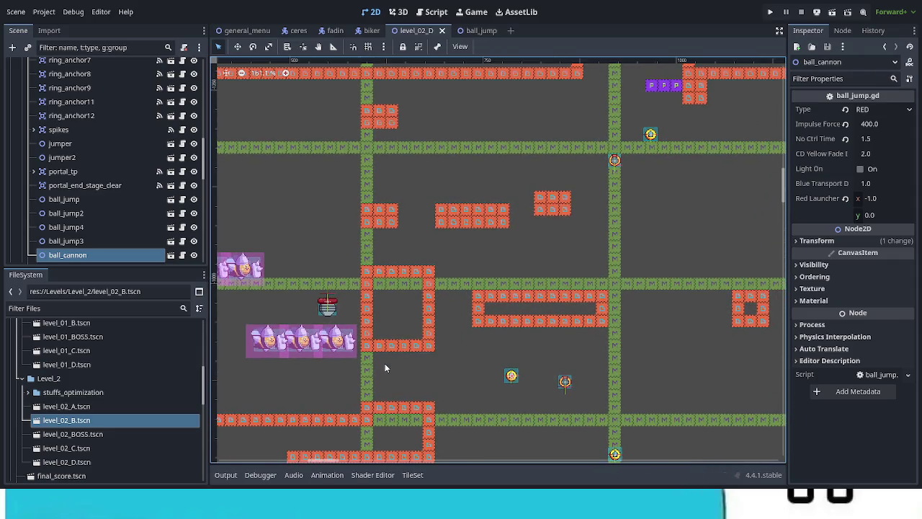
{"action": "scroll", "coordinate": [458, 295], "scroll_direction": "up", "scroll_amount": 5}
{"action": "scroll", "coordinate": [459, 295], "scroll_direction": "right", "scroll_amount": 4}
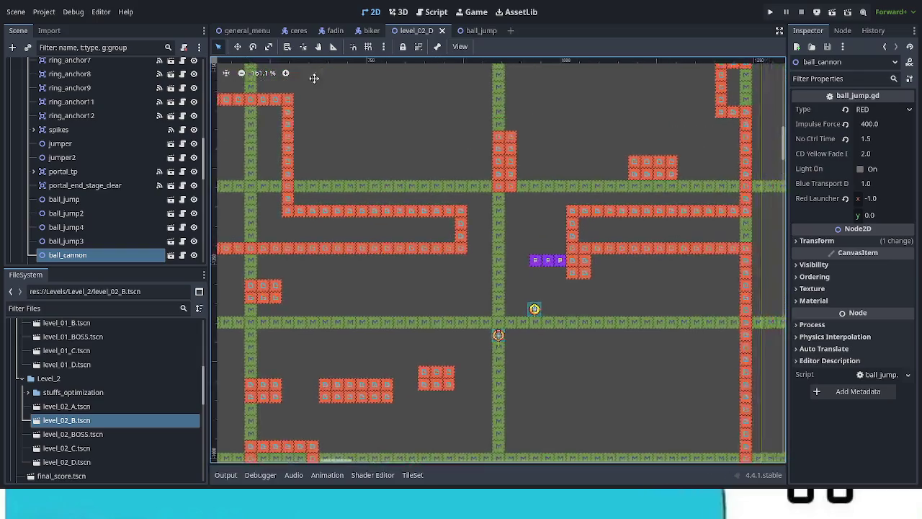
{"action": "mouse_move", "coordinate": [448, 135]}
{"action": "left_mouse_down"}
{"action": "mouse_move", "coordinate": [502, 252]}
{"action": "mouse_move", "coordinate": [504, 305]}
{"action": "left_mouse_up"}
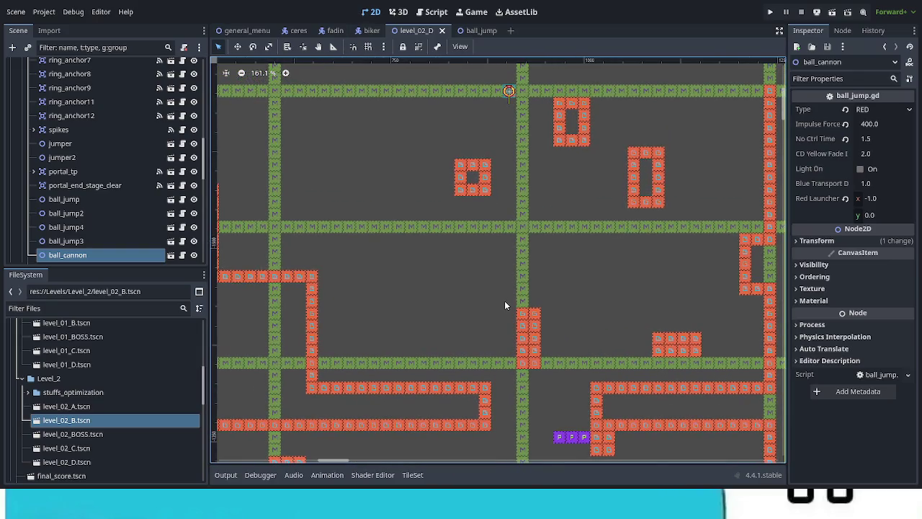
{"action": "left_click_drag", "start_coordinate": [204, 169], "coordinate": [225, 74]}
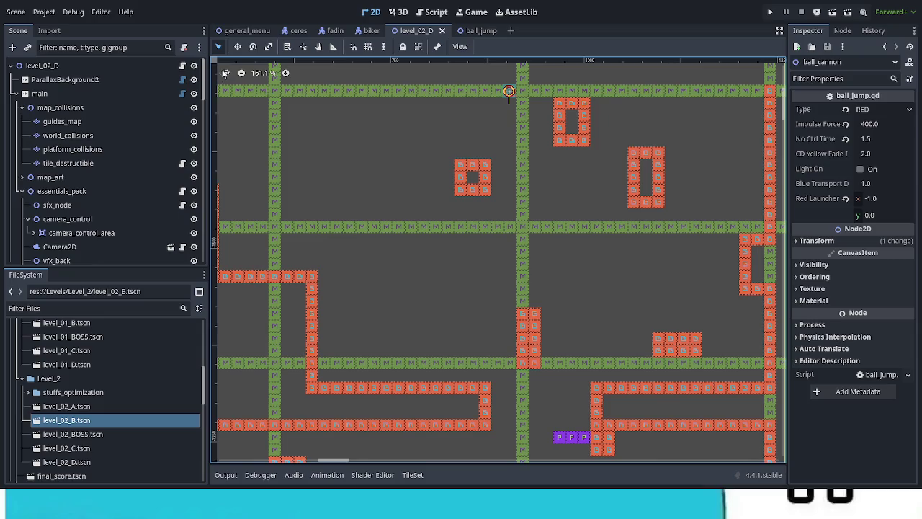
{"action": "left_click", "coordinate": [131, 133]}
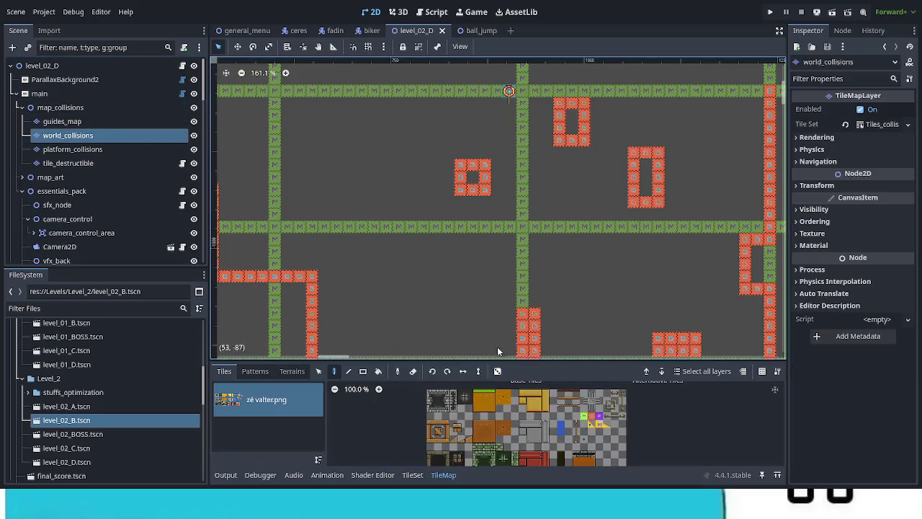
- Paint new collision tiles up beside the ring block
{"action": "mouse_move", "coordinate": [521, 232]}
{"action": "left_mouse_down"}
{"action": "mouse_move", "coordinate": [490, 309]}
{"action": "mouse_move", "coordinate": [413, 335]}
{"action": "mouse_move", "coordinate": [428, 76]}
{"action": "mouse_move", "coordinate": [468, 137]}
{"action": "mouse_move", "coordinate": [485, 69]}
{"action": "mouse_move", "coordinate": [484, 290]}
{"action": "mouse_move", "coordinate": [482, 188]}
{"action": "mouse_move", "coordinate": [492, 221]}
{"action": "mouse_move", "coordinate": [506, 96]}
{"action": "mouse_move", "coordinate": [610, 273]}
{"action": "mouse_move", "coordinate": [605, 315]}
{"action": "mouse_move", "coordinate": [574, 334]}
{"action": "left_mouse_up"}
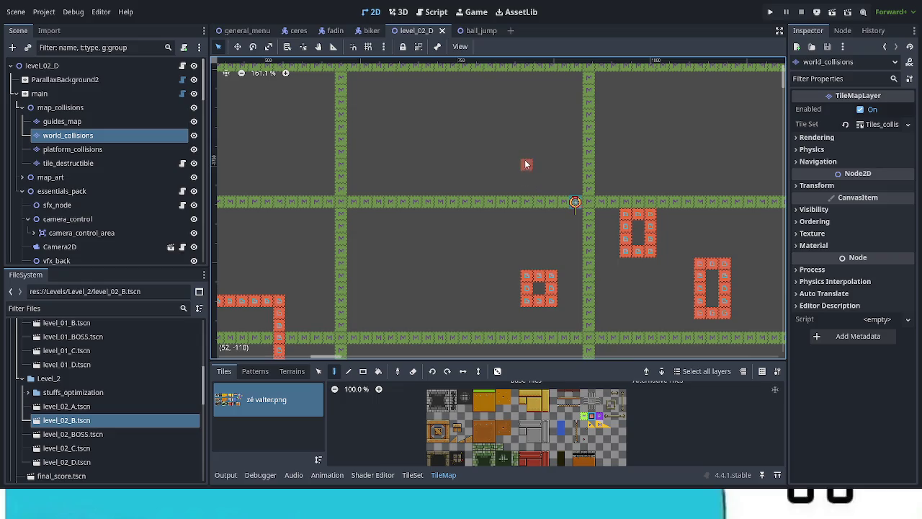
{"action": "mouse_move", "coordinate": [515, 165]}
{"action": "left_mouse_down"}
{"action": "mouse_move", "coordinate": [494, 165]}
{"action": "mouse_move", "coordinate": [497, 142]}
{"action": "mouse_move", "coordinate": [516, 144]}
{"action": "mouse_move", "coordinate": [516, 163]}
{"action": "left_mouse_up"}
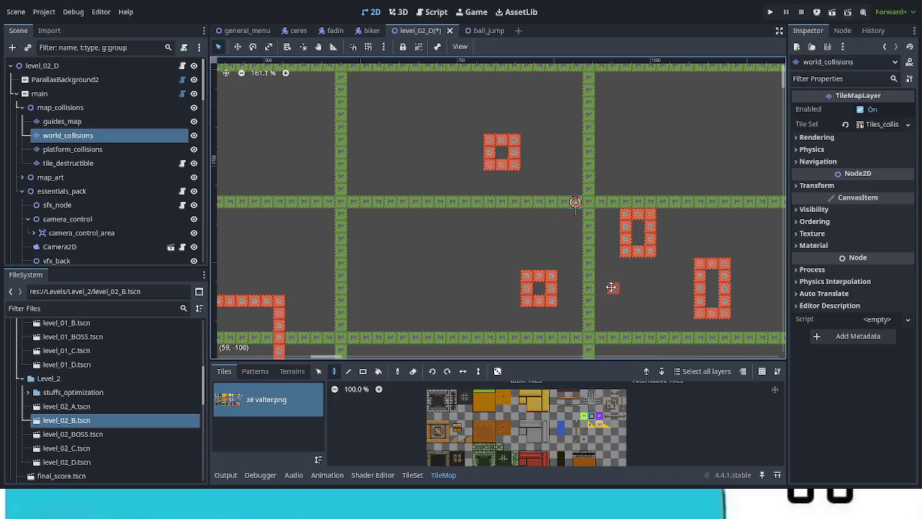
{"action": "scroll", "coordinate": [533, 206], "scroll_direction": "down", "scroll_amount": 3}
{"action": "scroll", "coordinate": [533, 206], "scroll_direction": "right", "scroll_amount": 3}
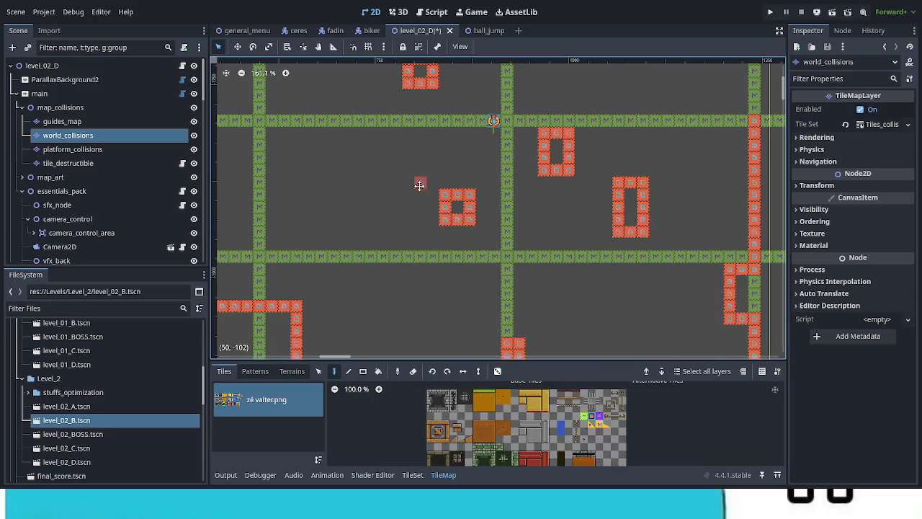
{"action": "scroll", "coordinate": [432, 231], "scroll_direction": "up", "scroll_amount": 4}
{"action": "left_click_drag", "start_coordinate": [451, 187], "coordinate": [440, 154]}
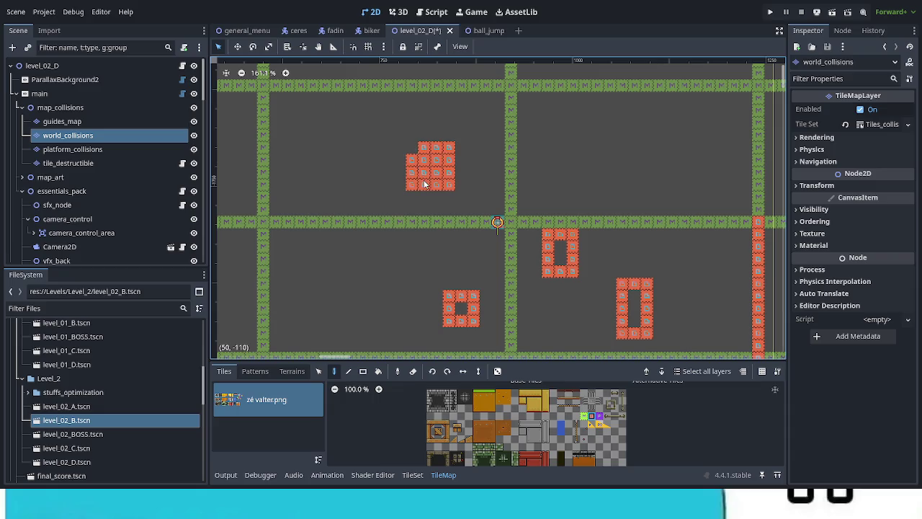
- Reshape the orange block: erase its left column, fill the hollow middle, then erase the centre tile
{"action": "mouse_move", "coordinate": [412, 159]}
{"action": "left_mouse_down"}
{"action": "mouse_move", "coordinate": [412, 185]}
{"action": "mouse_move", "coordinate": [437, 157]}
{"action": "left_mouse_up"}
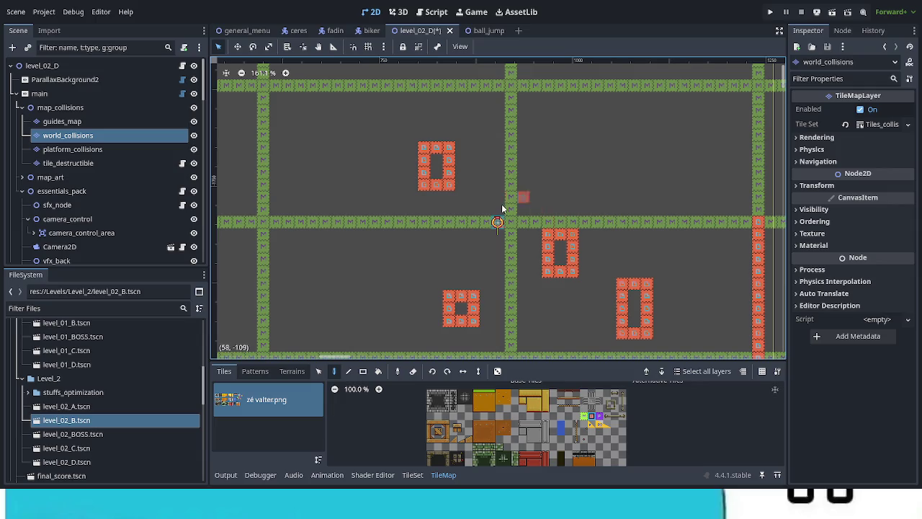
{"action": "mouse_move", "coordinate": [436, 159]}
{"action": "left_mouse_down"}
{"action": "mouse_move", "coordinate": [437, 182]}
{"action": "mouse_move", "coordinate": [455, 187]}
{"action": "left_mouse_up"}
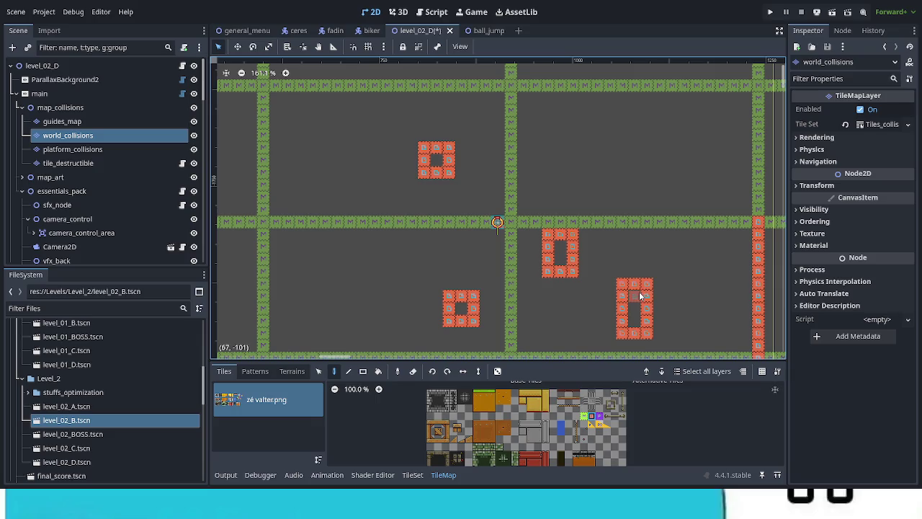
{"action": "right_click", "coordinate": [436, 176]}
{"action": "scroll", "coordinate": [584, 245], "scroll_direction": "down", "scroll_amount": 3}
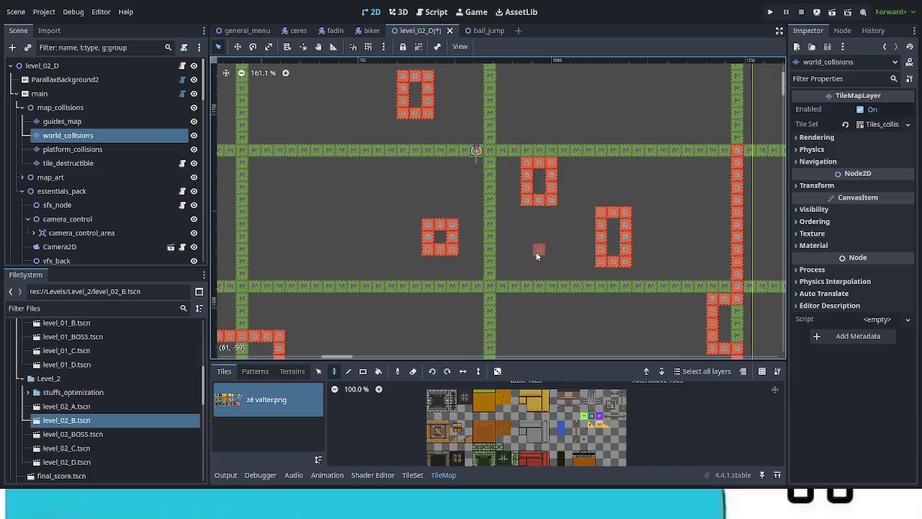
- Erase a stray red collision tile and a red tile block in another part of the level
{"action": "left_click_drag", "start_coordinate": [466, 242], "coordinate": [449, 242]}
{"action": "scroll", "coordinate": [451, 242], "scroll_direction": "left", "scroll_amount": 5}
{"action": "scroll", "coordinate": [468, 252], "scroll_direction": "up", "scroll_amount": 4}
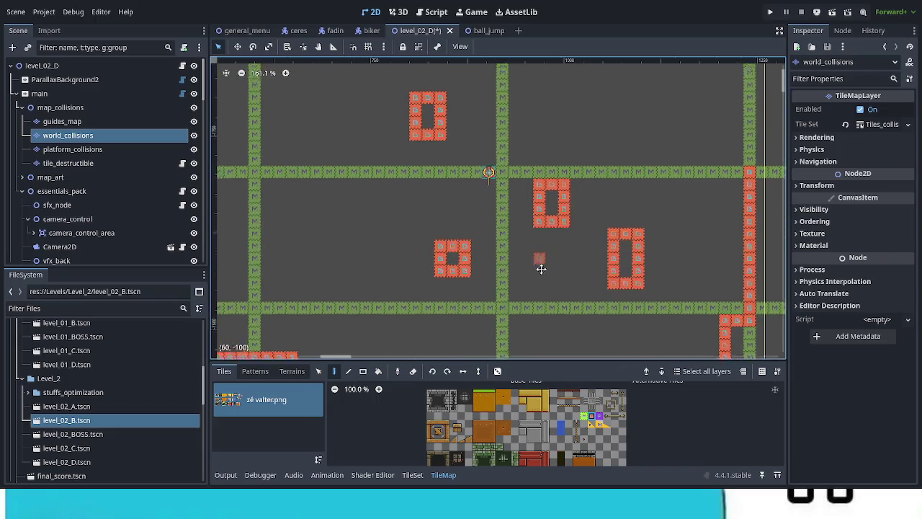
{"action": "left_click", "coordinate": [542, 299]}
{"action": "mouse_move", "coordinate": [430, 151]}
{"action": "left_mouse_down"}
{"action": "mouse_move", "coordinate": [451, 189]}
{"action": "mouse_move", "coordinate": [454, 164]}
{"action": "mouse_move", "coordinate": [441, 160]}
{"action": "left_mouse_up"}
{"action": "scroll", "coordinate": [461, 187], "scroll_direction": "down", "scroll_amount": 6}
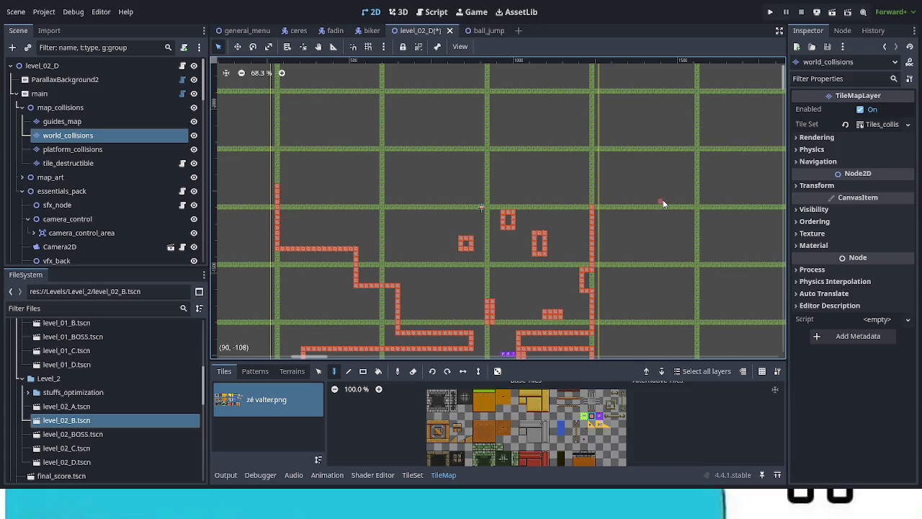
{"action": "scroll", "coordinate": [533, 87], "scroll_direction": "down", "scroll_amount": 5}
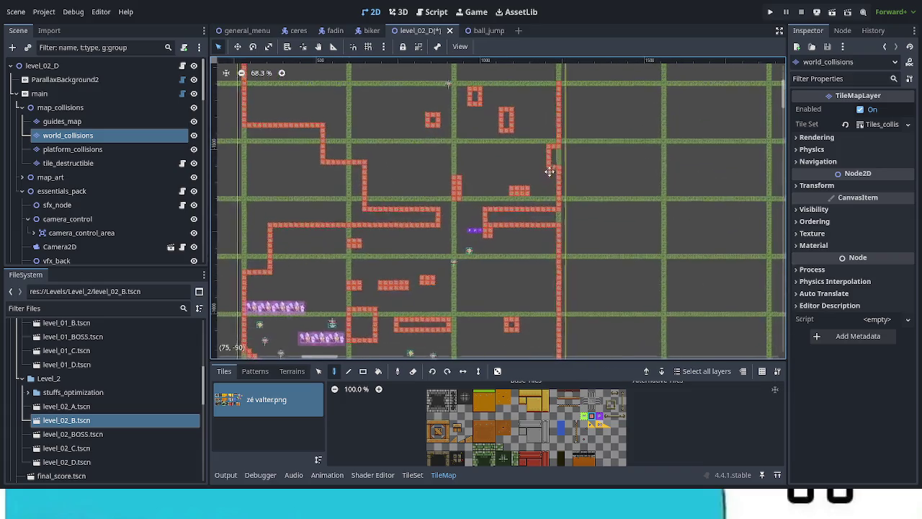
{"action": "scroll", "coordinate": [532, 92], "scroll_direction": "down", "scroll_amount": 4}
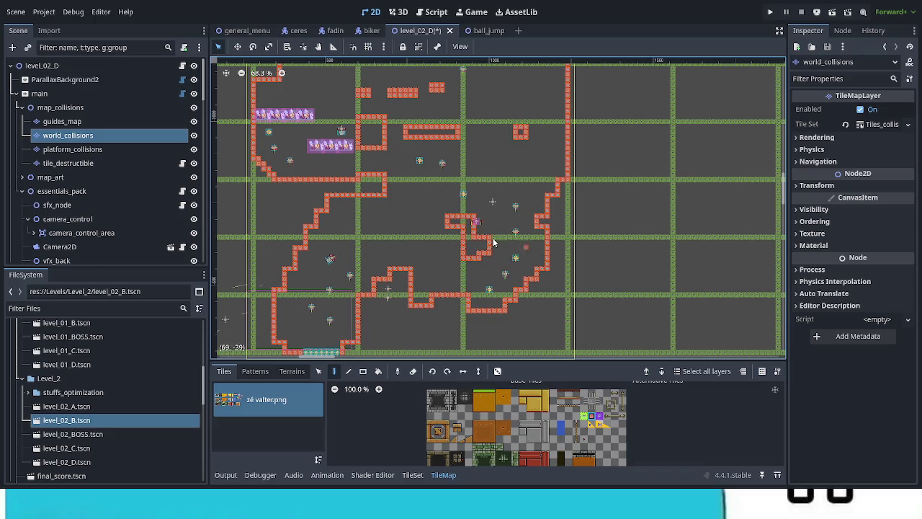
- Select the cannon in level_02_D and open its cannon_forest scene
{"action": "left_click", "coordinate": [61, 177]}
{"action": "left_click", "coordinate": [481, 226]}
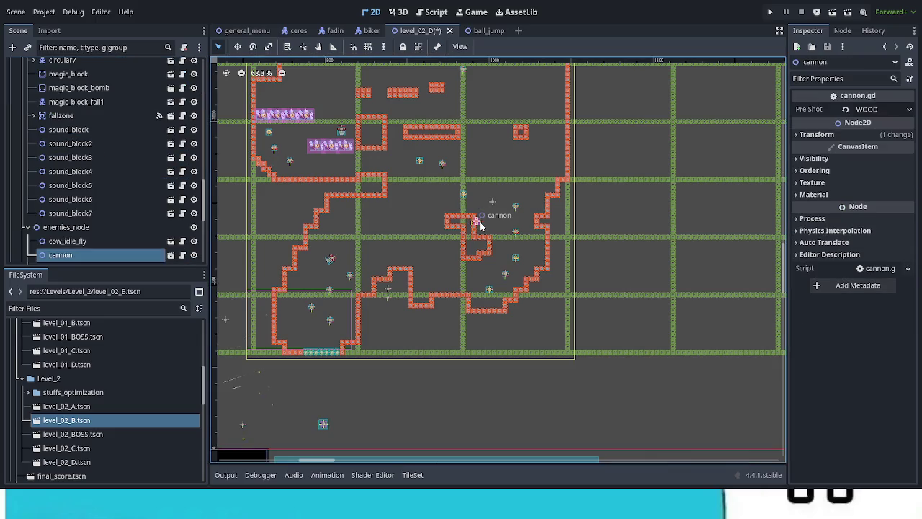
{"action": "left_click", "coordinate": [171, 255]}
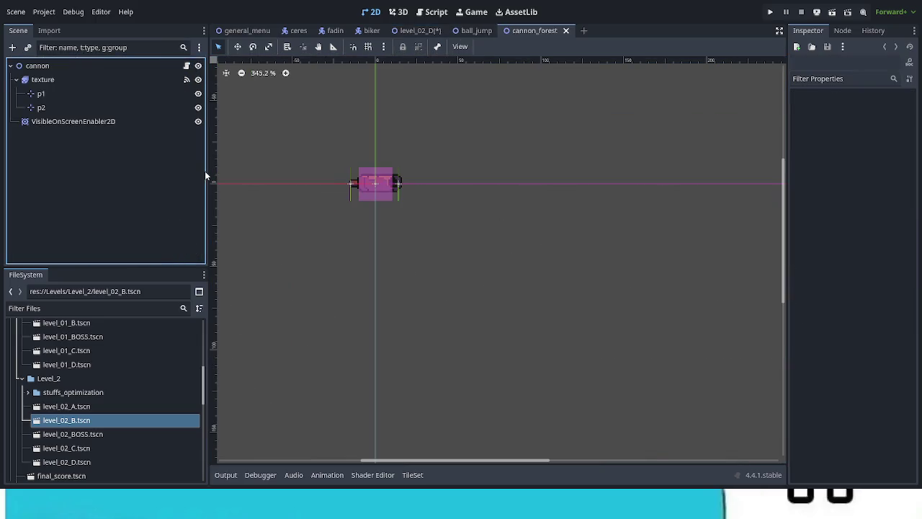
- Widen and heighten the VisibleOnScreenEnabler2D rectangle, save cannon_forest, and return to level_02_D
{"action": "left_click", "coordinate": [85, 123]}
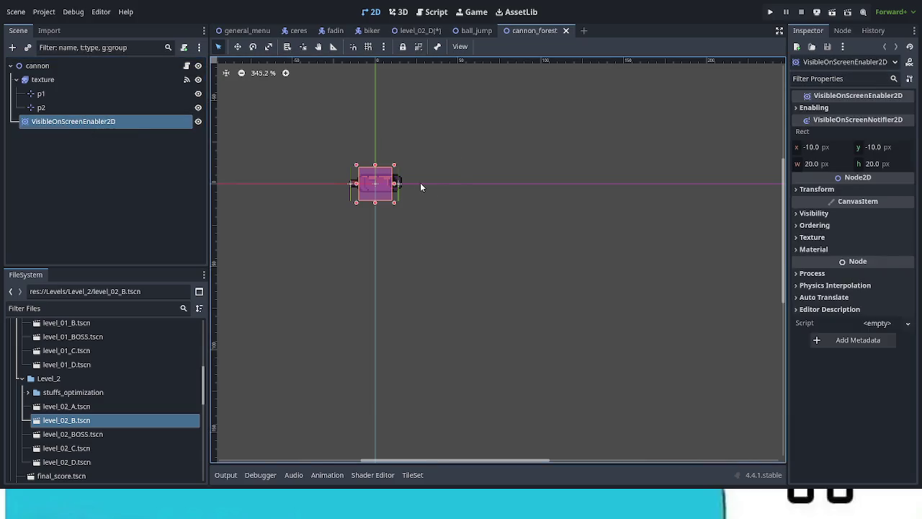
{"action": "left_click_drag", "start_coordinate": [398, 187], "coordinate": [487, 185]}
{"action": "left_click_drag", "start_coordinate": [374, 166], "coordinate": [374, 82]}
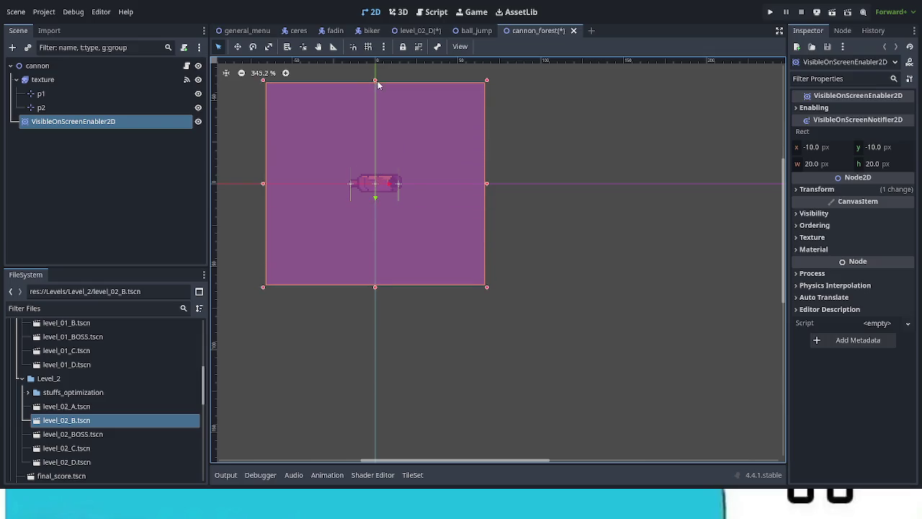
{"action": "left_click", "coordinate": [552, 193]}
{"action": "key", "text": "ctrl+s"}
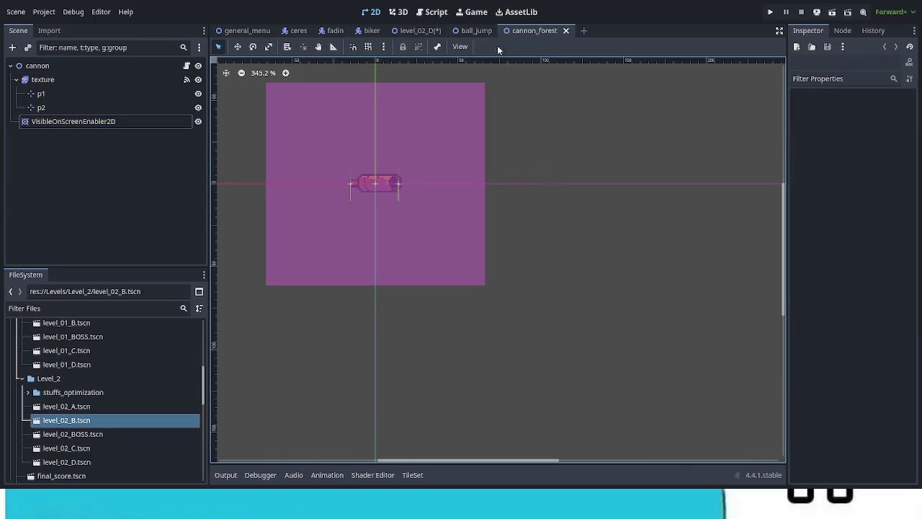
{"action": "left_click", "coordinate": [418, 30]}
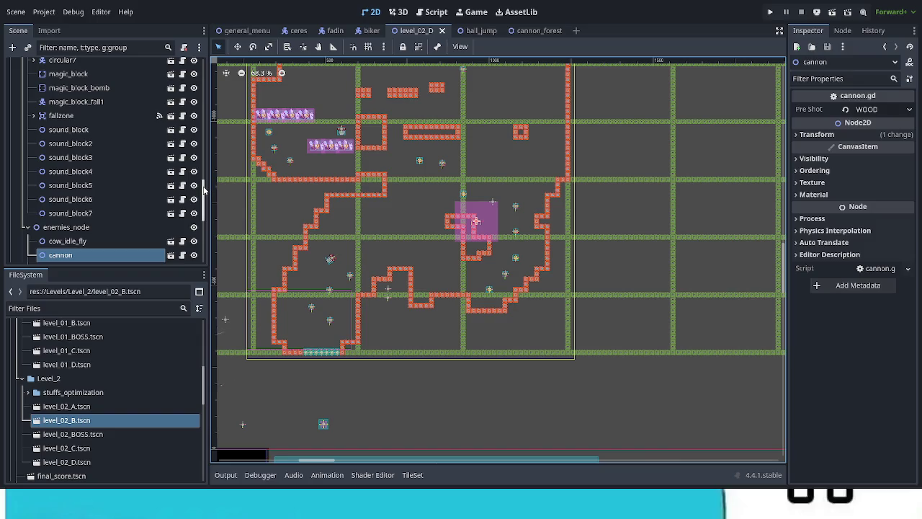
- Reselect level_02_D's world_collisions tile layer to bring back the TileMap tools
{"action": "left_click_drag", "start_coordinate": [203, 189], "coordinate": [203, 66]}
{"action": "left_click", "coordinate": [103, 136]}
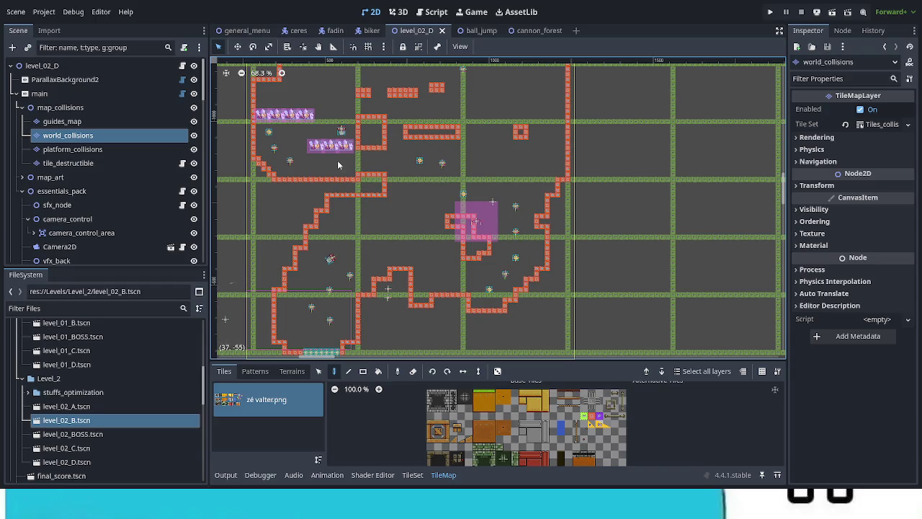
{"action": "scroll", "coordinate": [328, 144], "scroll_direction": "up", "scroll_amount": 3}
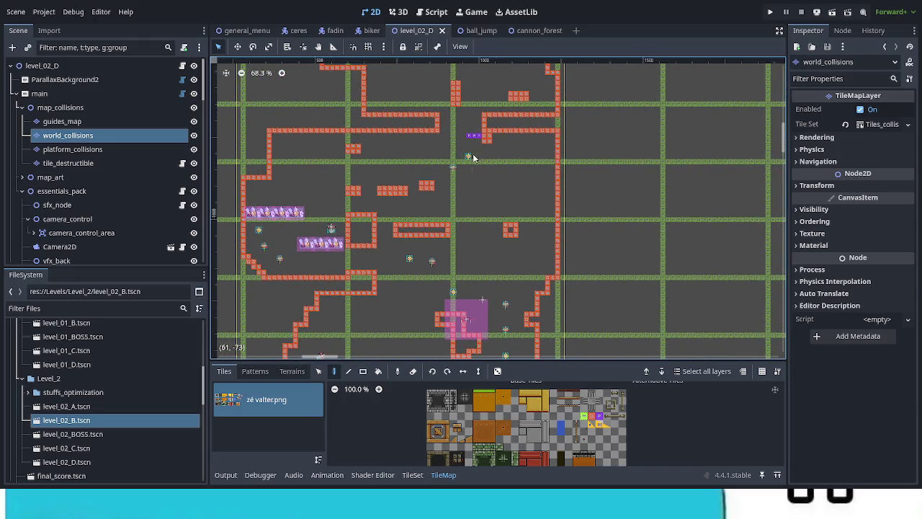
{"action": "scroll", "coordinate": [428, 295], "scroll_direction": "up", "scroll_amount": 2}
{"action": "scroll", "coordinate": [428, 294], "scroll_direction": "right", "scroll_amount": 2}
{"action": "scroll", "coordinate": [427, 298], "scroll_direction": "up", "scroll_amount": 1}
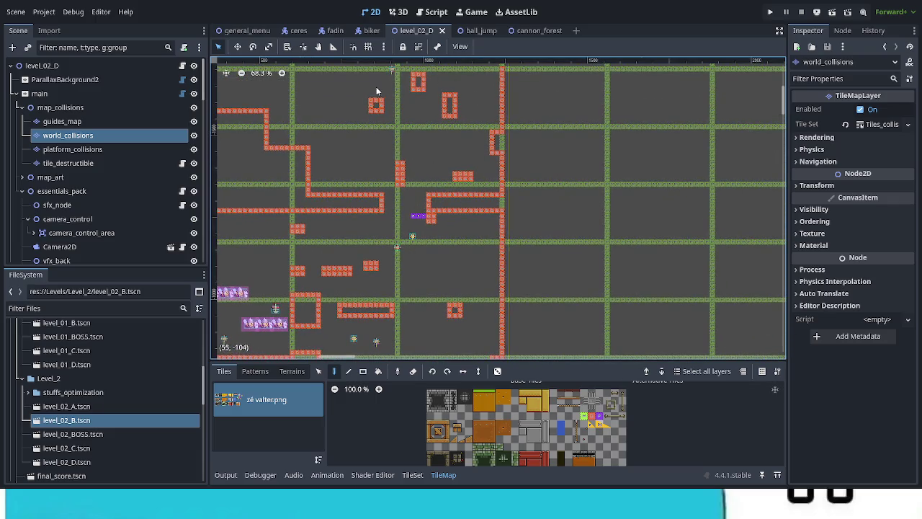
- Review the level around the cannon, then save the scene and launch a test run with F5
{"action": "left_click_drag", "start_coordinate": [417, 108], "coordinate": [471, 198]}
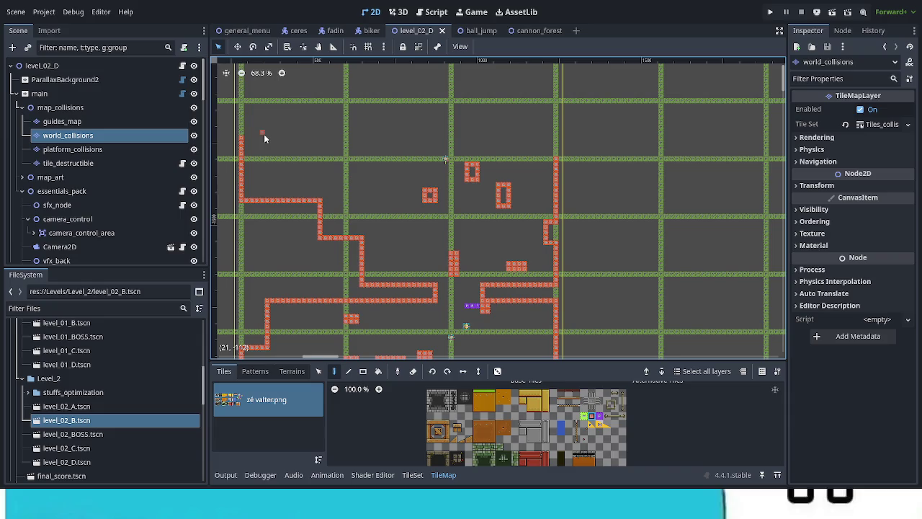
{"action": "left_click_drag", "start_coordinate": [469, 298], "coordinate": [453, 145]}
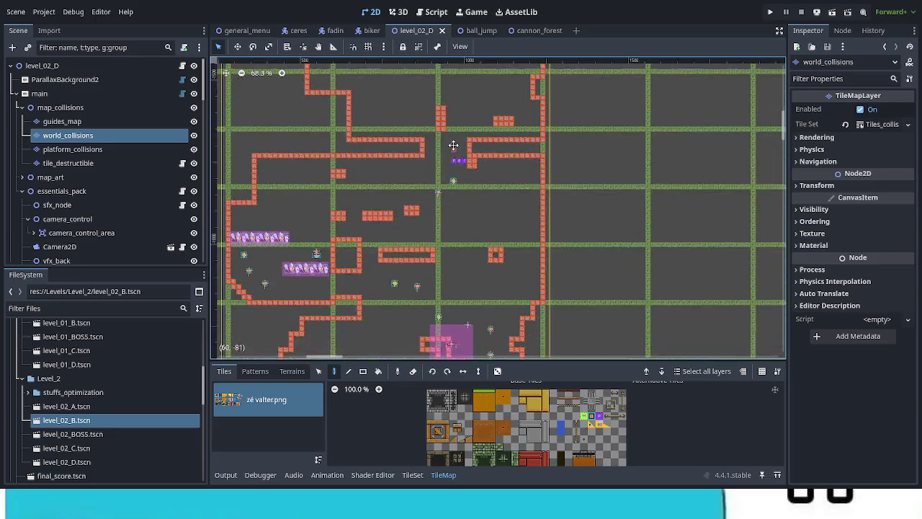
{"action": "scroll", "coordinate": [470, 272], "scroll_direction": "down", "scroll_amount": 3}
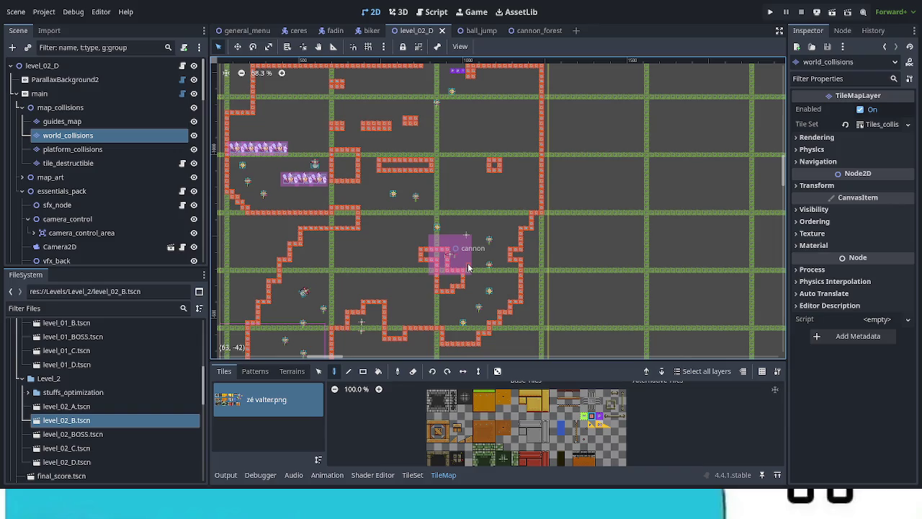
{"action": "key", "text": "F5"}
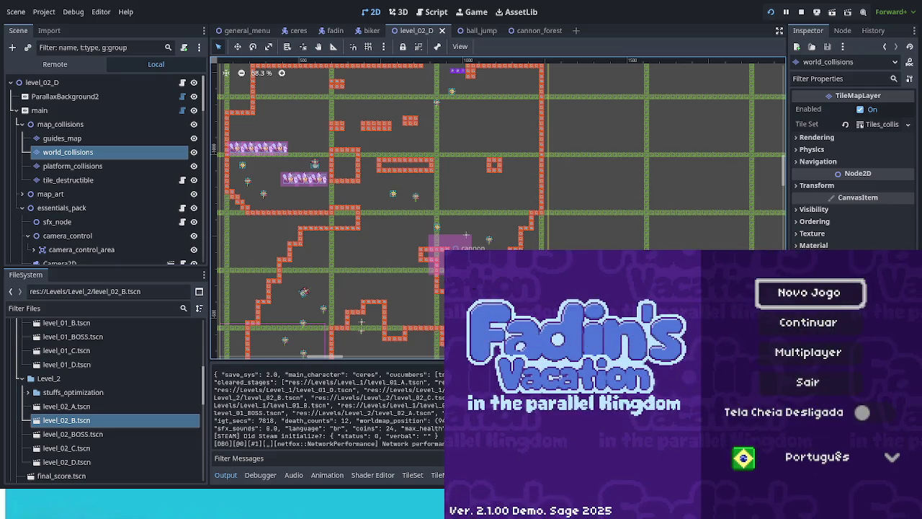
- Choose Continuar on the title menu and walk down the world map to Floresta Abelhuda 4
{"action": "key", "text": "Down"}
{"action": "key", "text": "Return"}
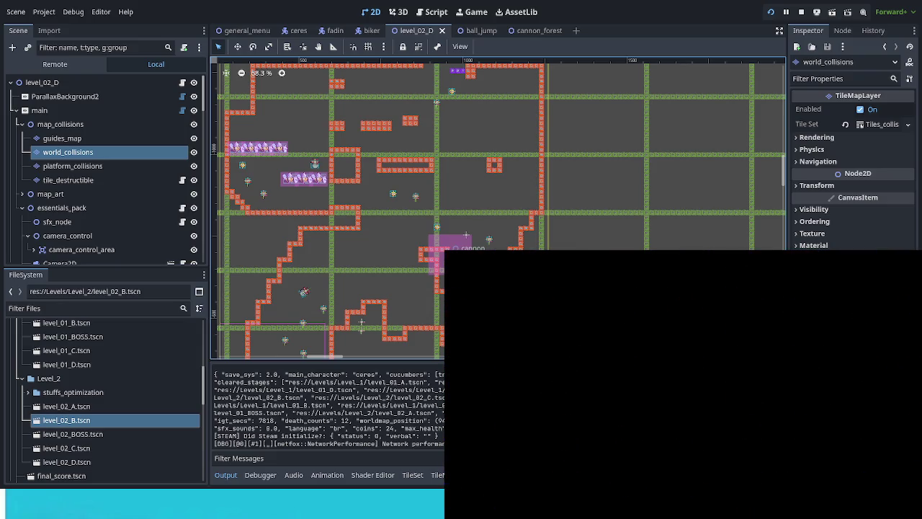
{"action": "key", "text": "Down"}
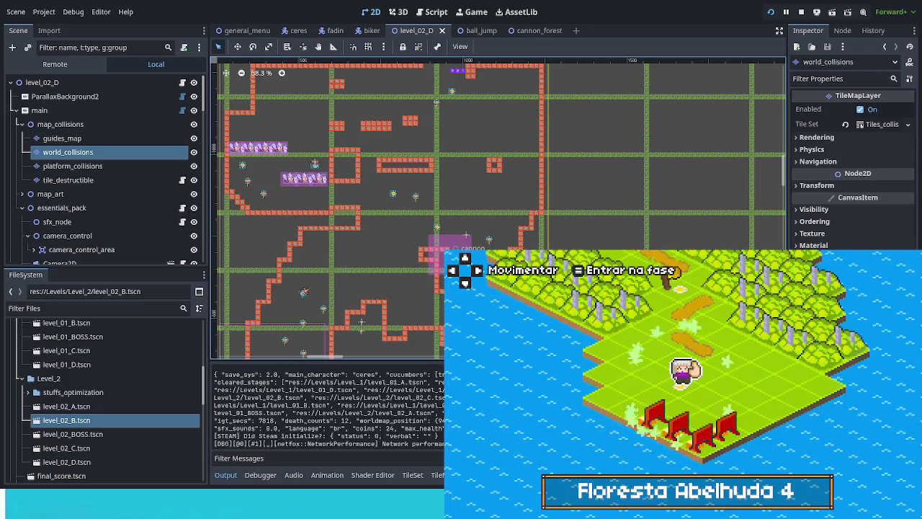
- Enter Floresta Abelhuda 4 and move right and down through the level, jumping and firing a blast
{"action": "key", "text": "Return"}
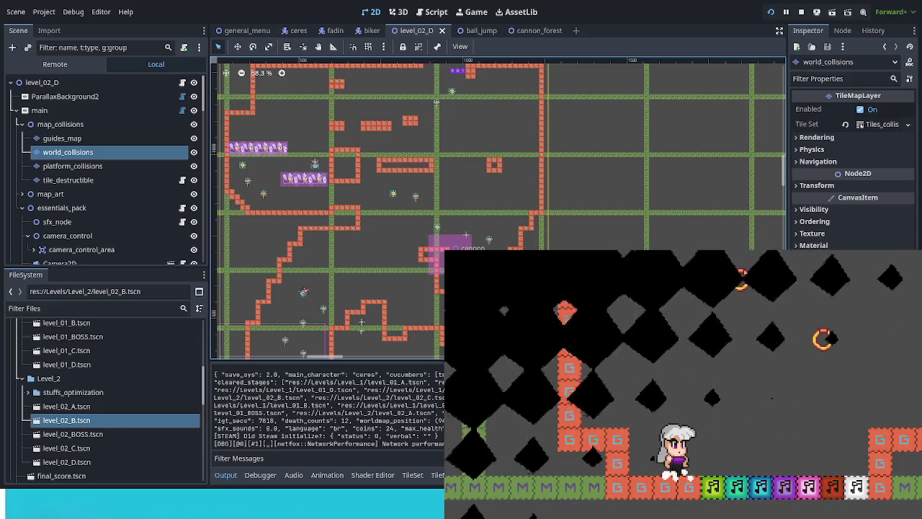
{"action": "key", "text": "Right"}
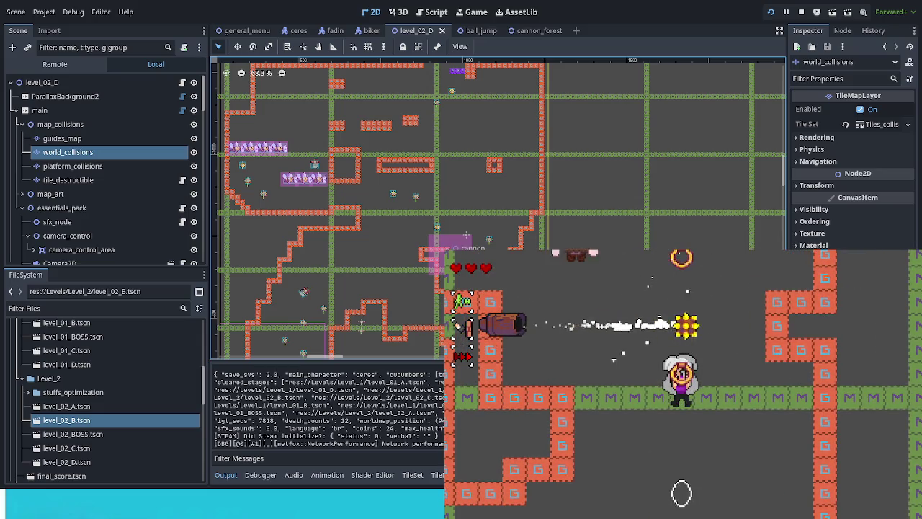
{"action": "key", "text": "space"}
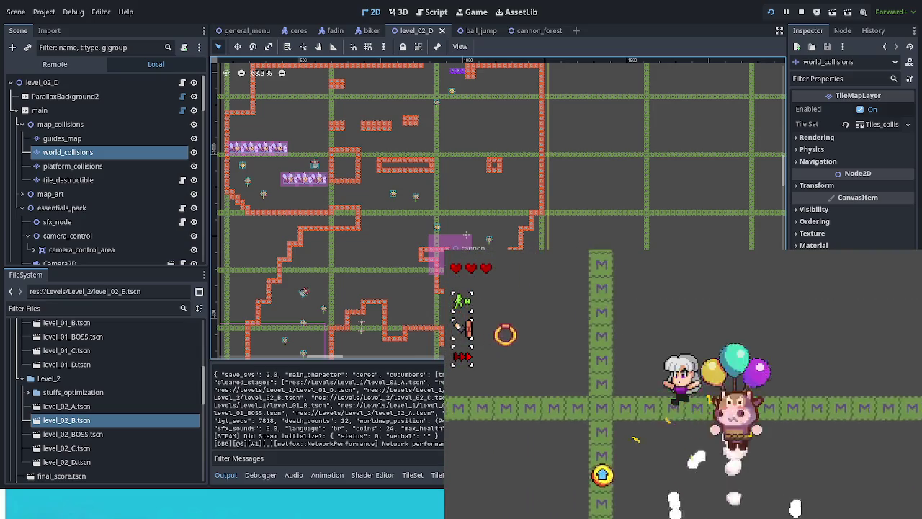
{"action": "key", "text": "space"}
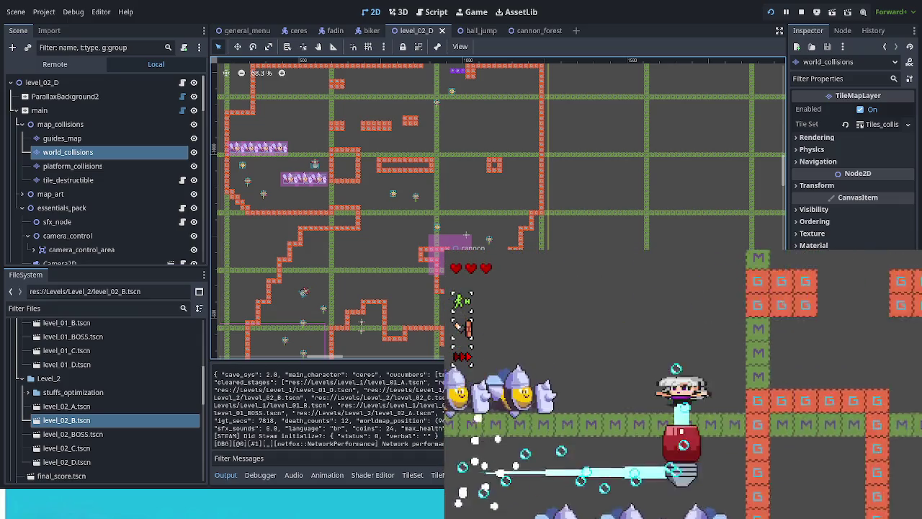
{"action": "key", "text": "Right"}
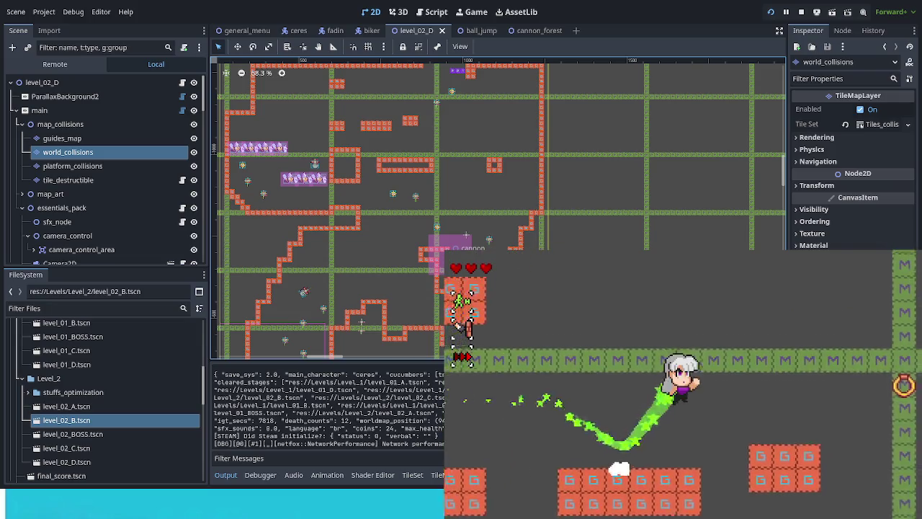
{"action": "key", "text": "Right"}
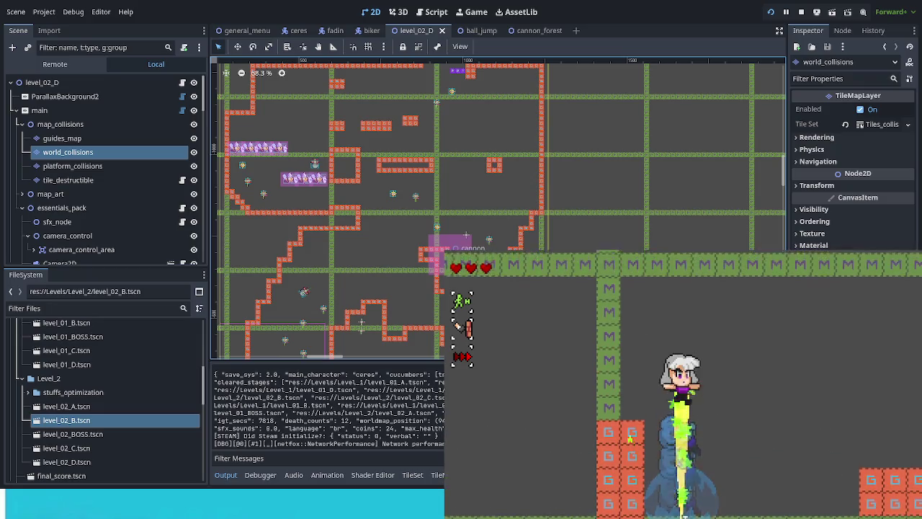
- Fire large blasts and dash upward through the rooms, landing on a block platform
{"action": "key", "text": "x"}
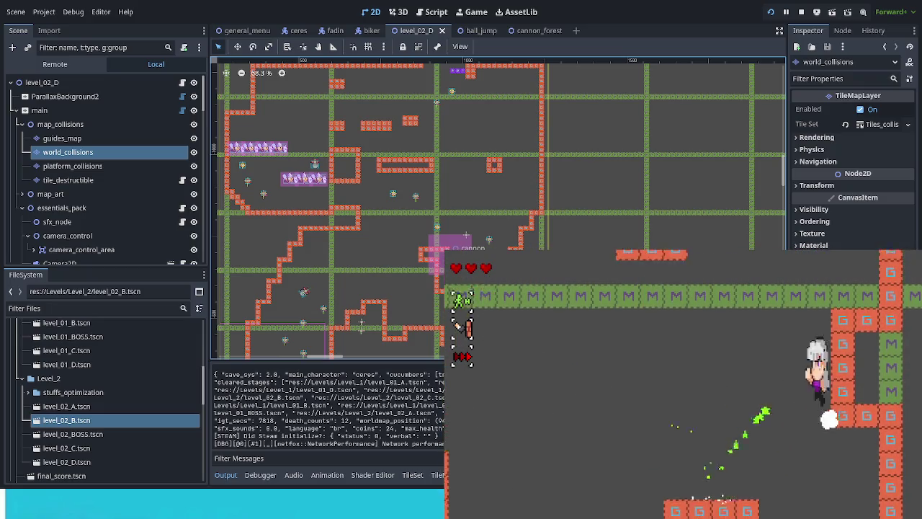
{"action": "key", "text": "z"}
{"action": "key", "text": "x"}
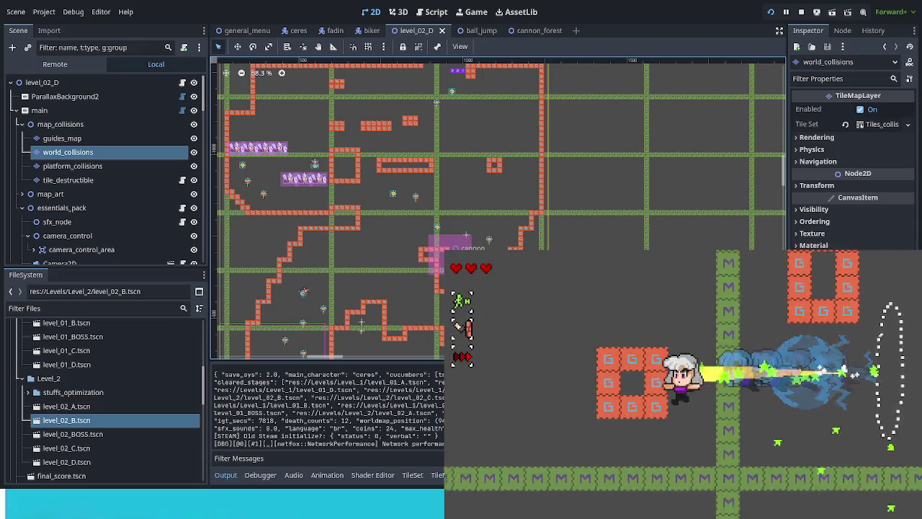
{"action": "key", "text": "z"}
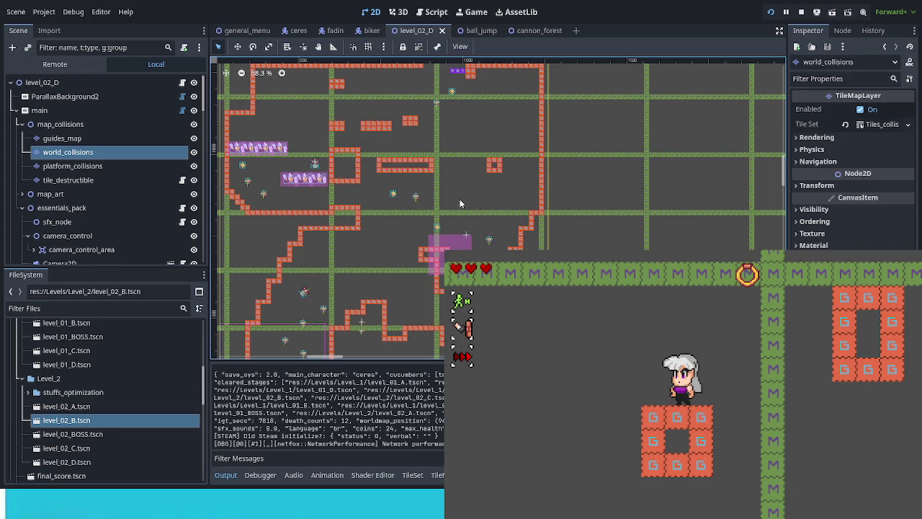
{"action": "scroll", "coordinate": [432, 94], "scroll_direction": "up", "scroll_amount": 5}
{"action": "scroll", "coordinate": [432, 95], "scroll_direction": "up", "scroll_amount": 4}
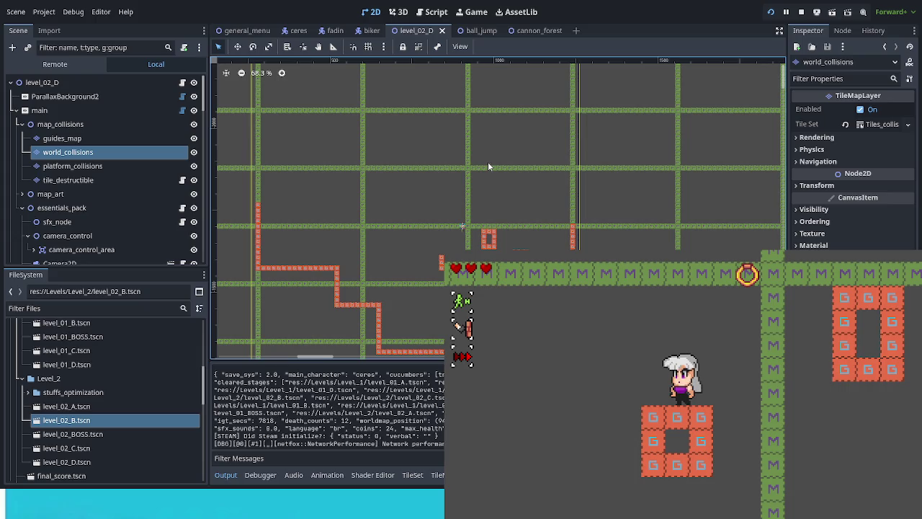
{"action": "scroll", "coordinate": [498, 181], "scroll_direction": "down", "scroll_amount": 3}
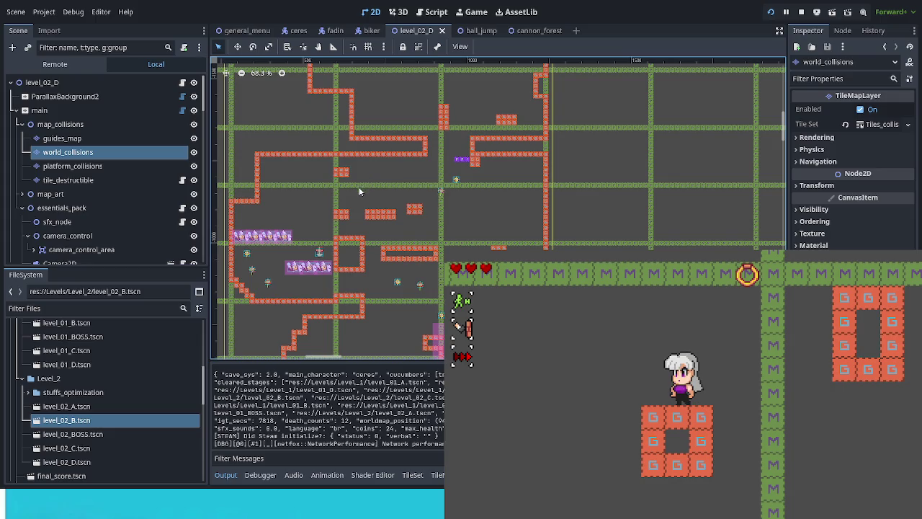
- Select the ball_cannon2 launcher to show its ball_jump.gd properties, and pan up the level
{"action": "left_click", "coordinate": [65, 124]}
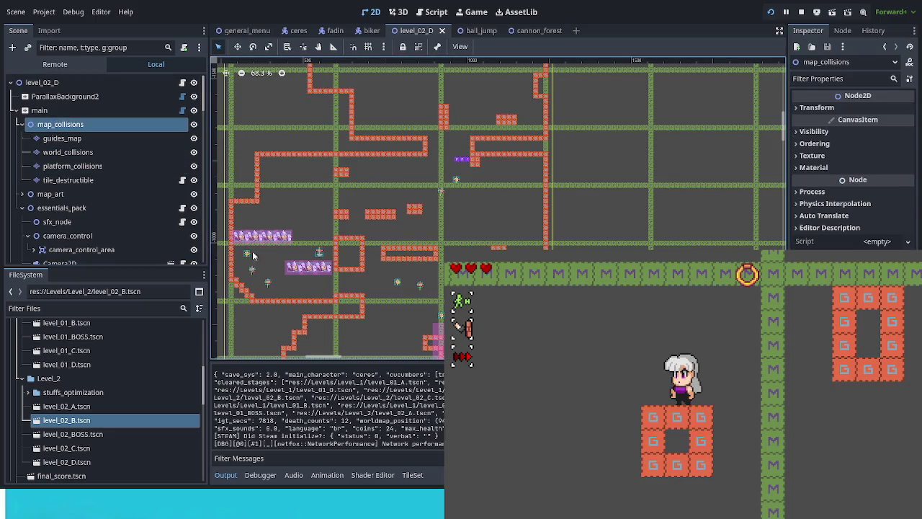
{"action": "left_click", "coordinate": [246, 257]}
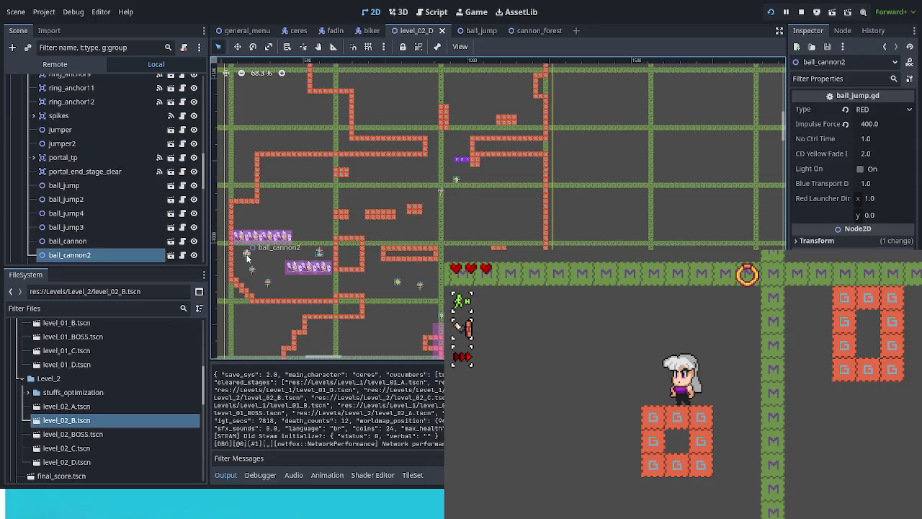
{"action": "scroll", "coordinate": [101, 248], "scroll_direction": "down", "scroll_amount": 1}
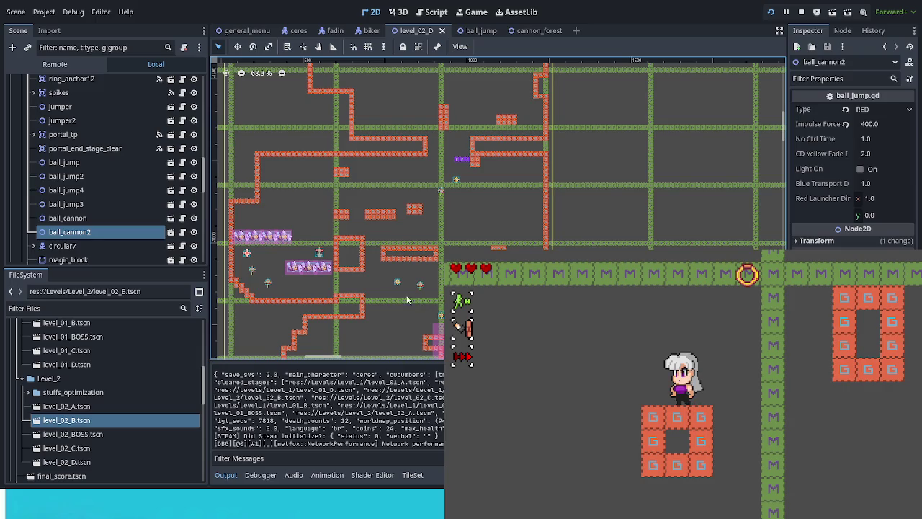
{"action": "scroll", "coordinate": [429, 271], "scroll_direction": "up", "scroll_amount": 5}
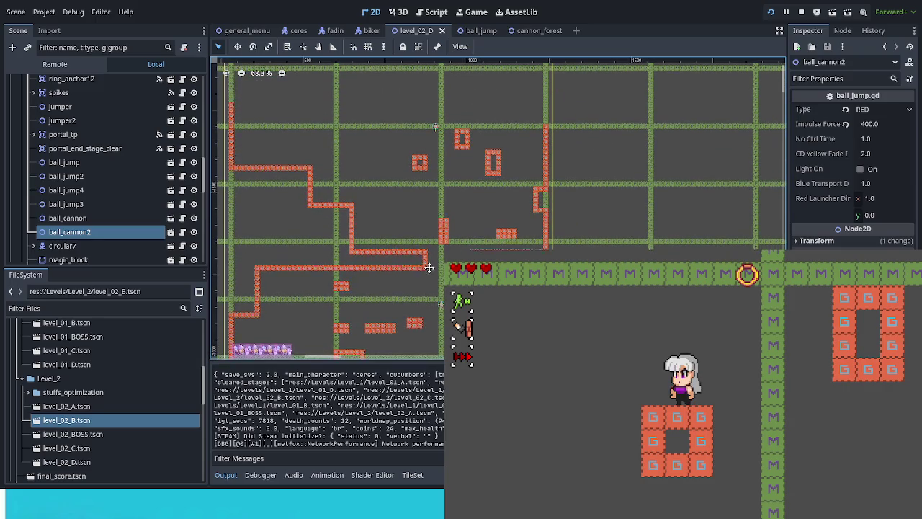
{"action": "scroll", "coordinate": [429, 272], "scroll_direction": "down", "scroll_amount": 10}
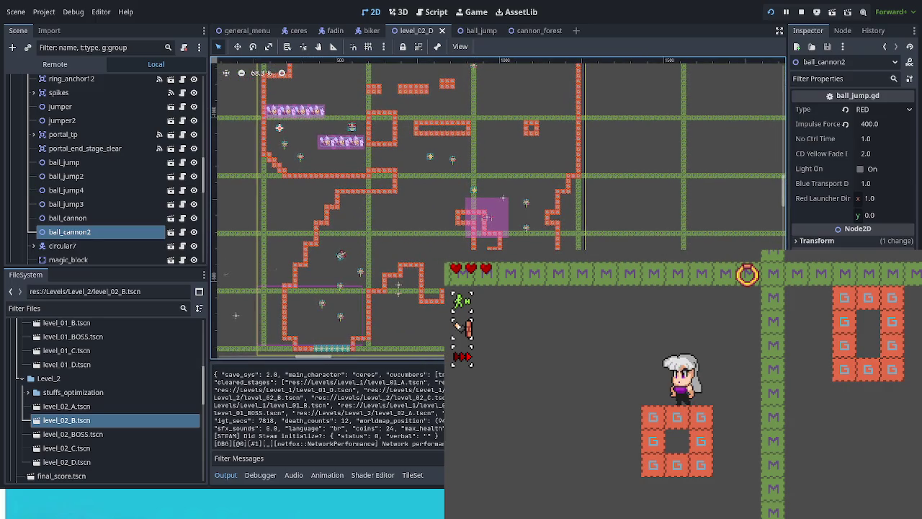
{"action": "scroll", "coordinate": [486, 218], "scroll_direction": "down", "scroll_amount": 3}
{"action": "scroll", "coordinate": [485, 218], "scroll_direction": "up", "scroll_amount": 5}
{"action": "mouse_move", "coordinate": [440, 60]}
{"action": "left_mouse_down"}
{"action": "mouse_move", "coordinate": [428, 93]}
{"action": "mouse_move", "coordinate": [431, 166]}
{"action": "left_mouse_up"}
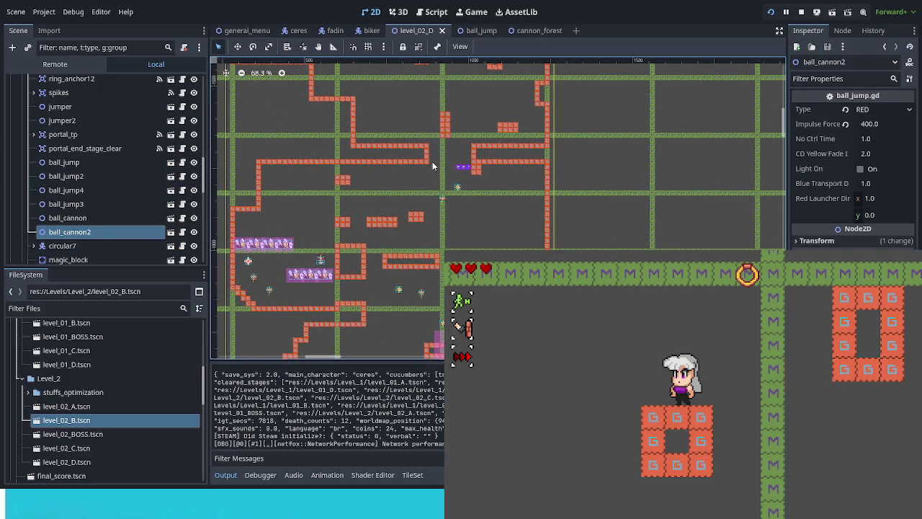
{"action": "left_click_drag", "start_coordinate": [490, 128], "coordinate": [493, 209]}
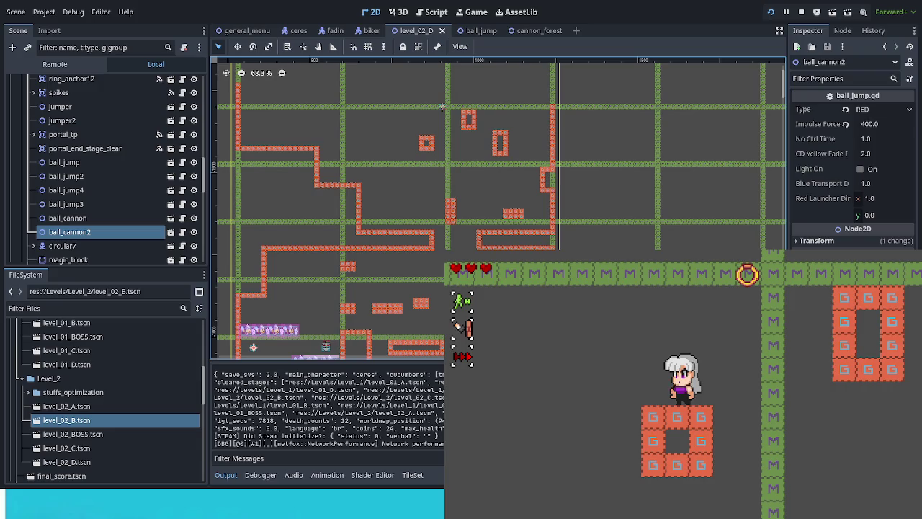
{"action": "scroll", "coordinate": [442, 106], "scroll_direction": "up", "scroll_amount": 4}
- Duplicate ball_cannon2 as ball_cannon3 and place it on the upper corridor at (840, -1704)
{"action": "key", "text": "ctrl+d"}
{"action": "mouse_move", "coordinate": [464, 159]}
{"action": "left_mouse_down"}
{"action": "mouse_move", "coordinate": [410, 170]}
{"action": "mouse_move", "coordinate": [425, 147]}
{"action": "mouse_move", "coordinate": [453, 167]}
{"action": "left_mouse_up"}
{"action": "scroll", "coordinate": [403, 137], "scroll_direction": "up", "scroll_amount": 7}
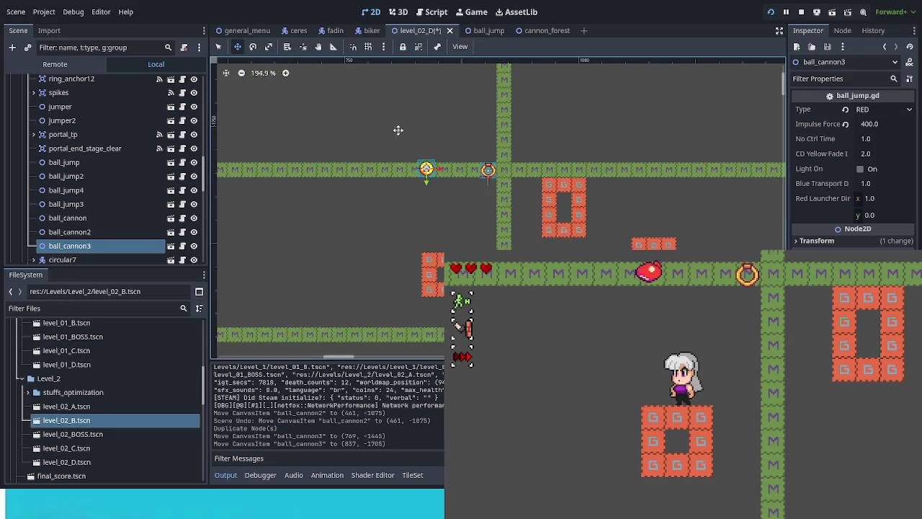
{"action": "key", "text": "Right"}
{"action": "key", "text": "Right"}
{"action": "key", "text": "Down"}
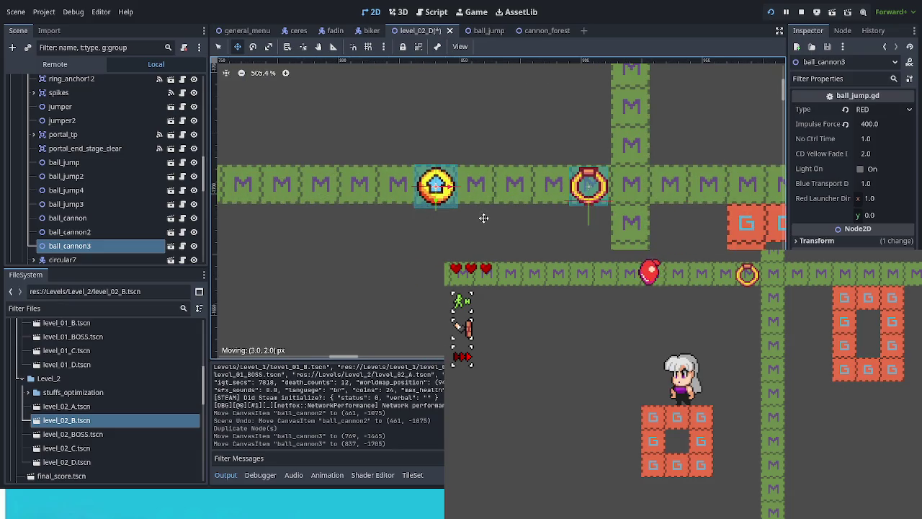
{"action": "key", "text": "Right"}
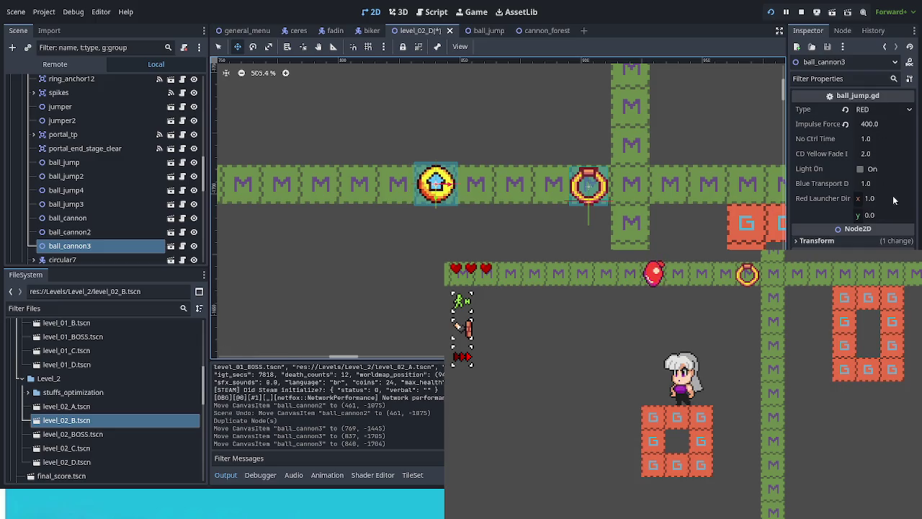
- Set ball_cannon3's launch direction x to -1.0, save the level, and jump into the launcher
{"action": "left_click", "coordinate": [893, 198]}
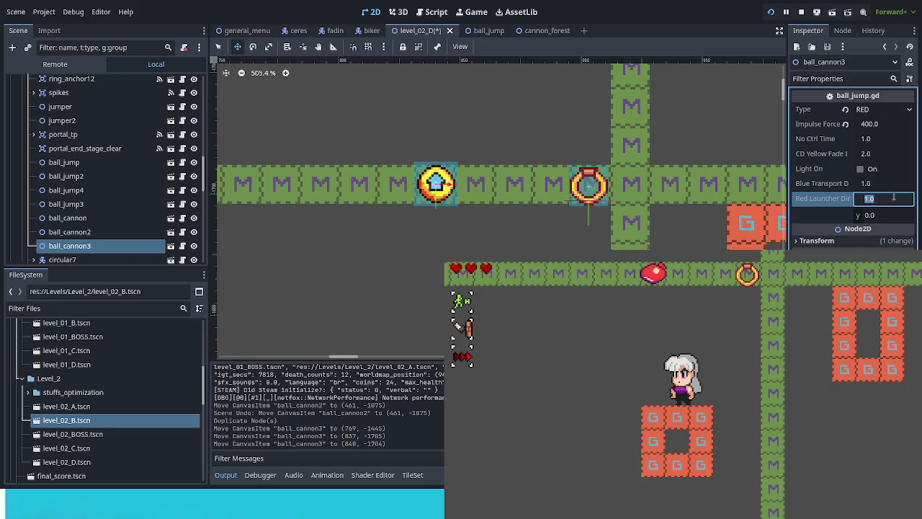
{"action": "type", "text": "-1"}
{"action": "key", "text": "Return"}
{"action": "key", "text": "ctrl+s"}
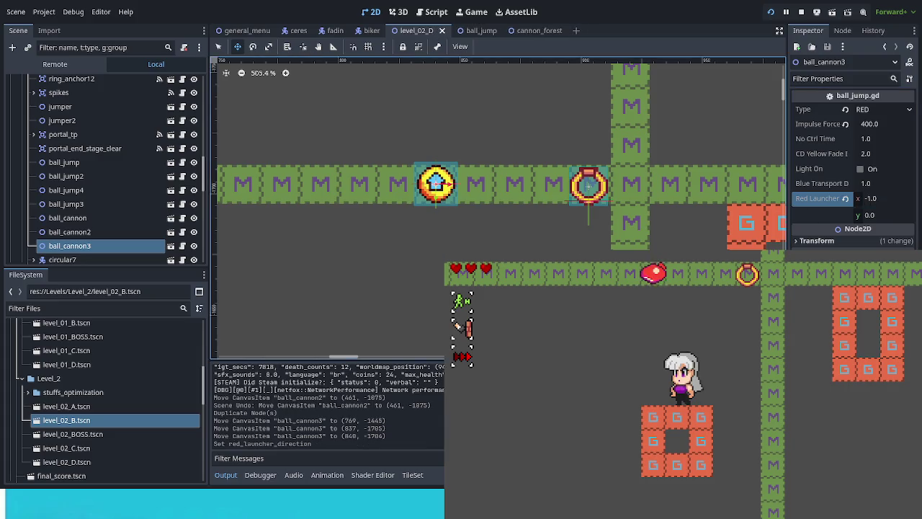
{"action": "key", "text": "space"}
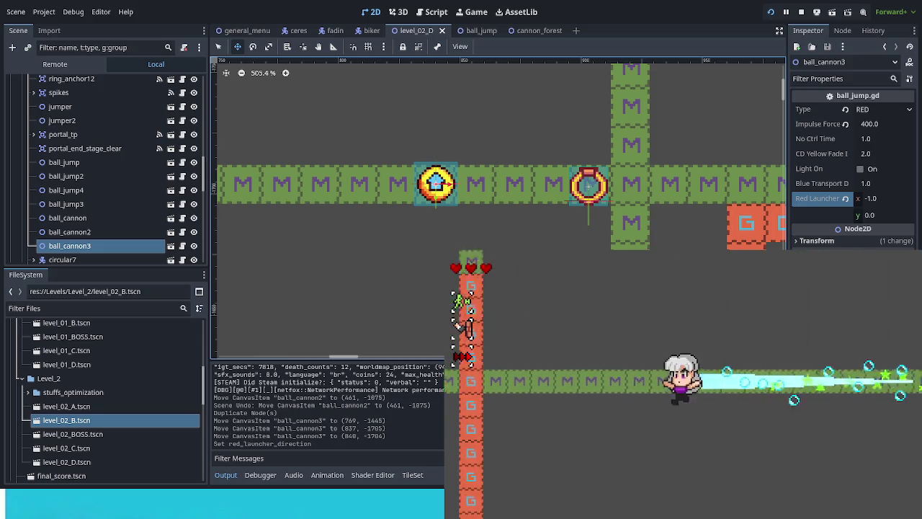
- Dash the character up and right into a new area, then zoom the viewport out
{"action": "key", "text": "space"}
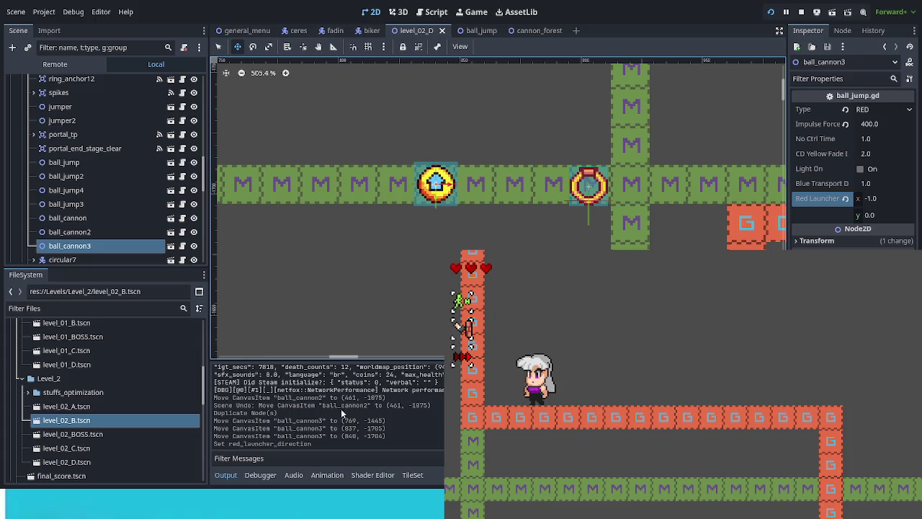
{"action": "scroll", "coordinate": [475, 163], "scroll_direction": "down", "scroll_amount": 6}
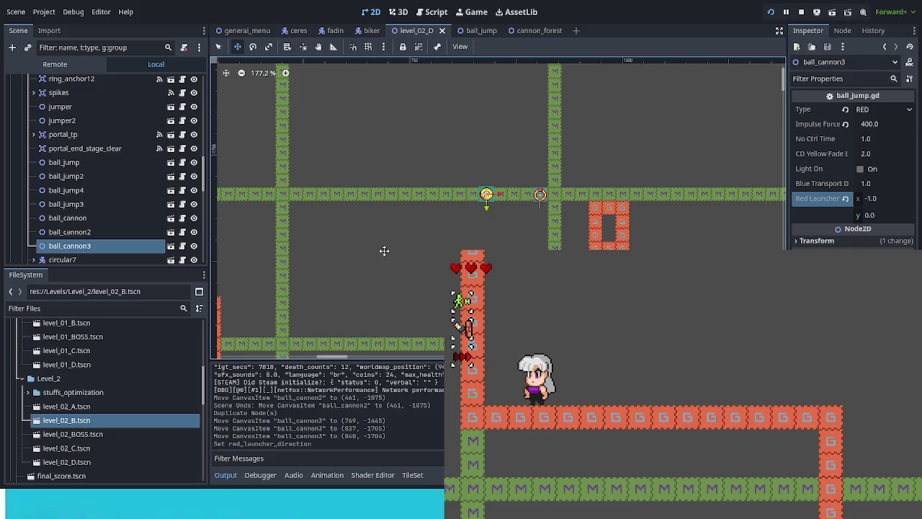
- Close the cannon_forest and ball_jump tabs, pan level_02_D, and select bee_armor7
{"action": "left_click", "coordinate": [547, 31]}
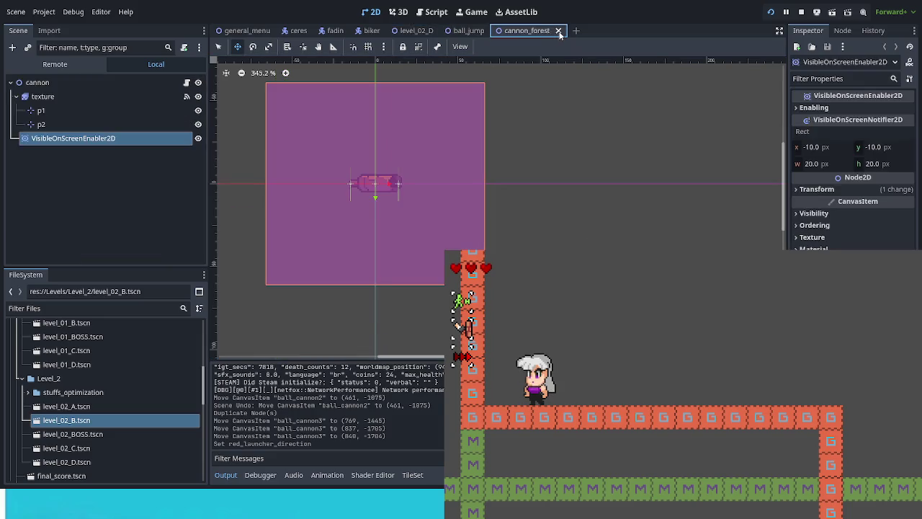
{"action": "left_click", "coordinate": [558, 31]}
{"action": "left_click", "coordinate": [495, 31]}
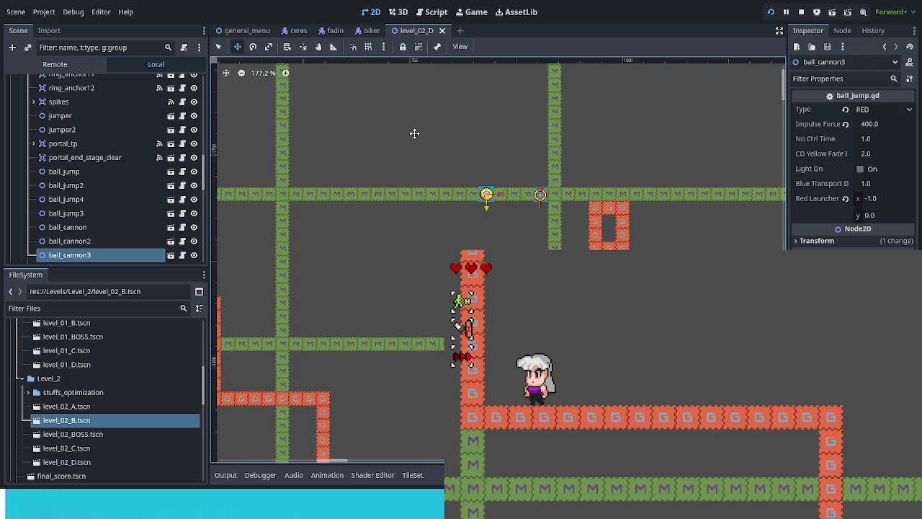
{"action": "mouse_move", "coordinate": [410, 137]}
{"action": "left_mouse_down"}
{"action": "mouse_move", "coordinate": [560, 126]}
{"action": "mouse_move", "coordinate": [653, 138]}
{"action": "mouse_move", "coordinate": [757, 172]}
{"action": "left_mouse_up"}
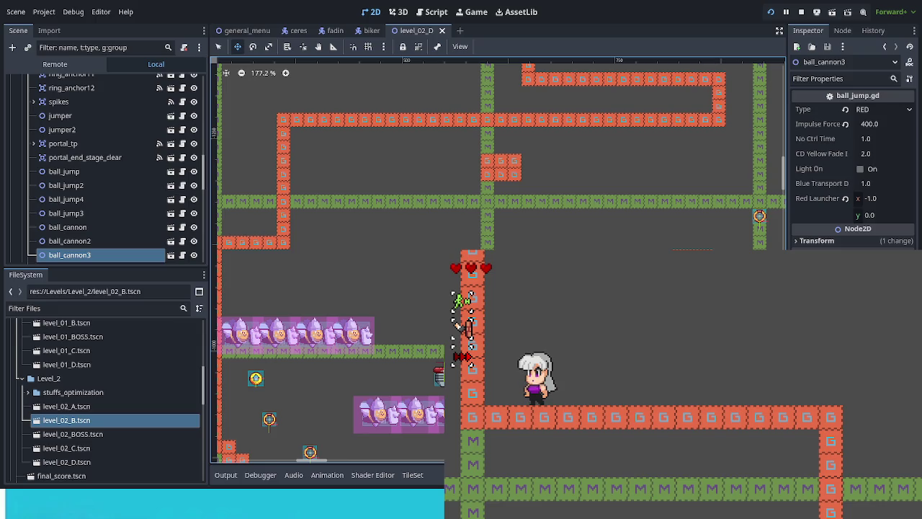
{"action": "scroll", "coordinate": [498, 261], "scroll_direction": "down", "scroll_amount": 2}
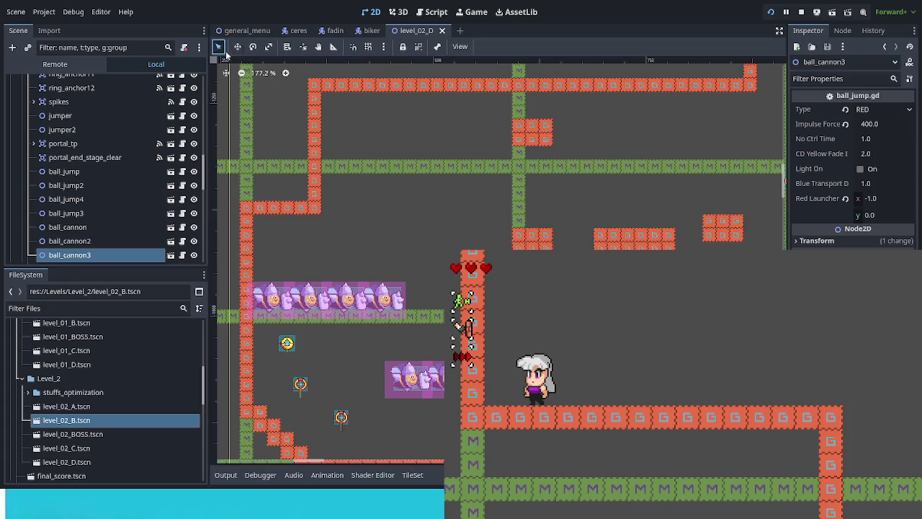
{"action": "left_click", "coordinate": [388, 300]}
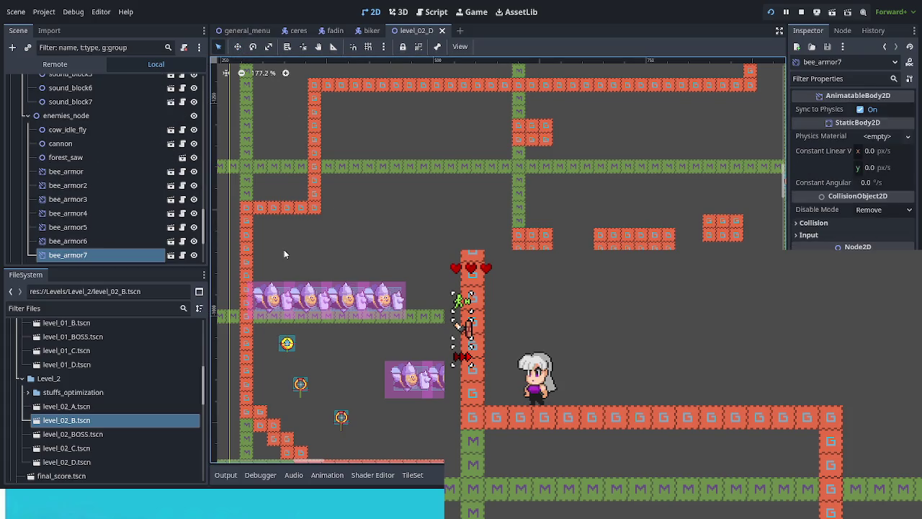
- Add a Node2D child under enemies_node and move bee_armor7 inside it
{"action": "scroll", "coordinate": [148, 225], "scroll_direction": "down", "scroll_amount": 2}
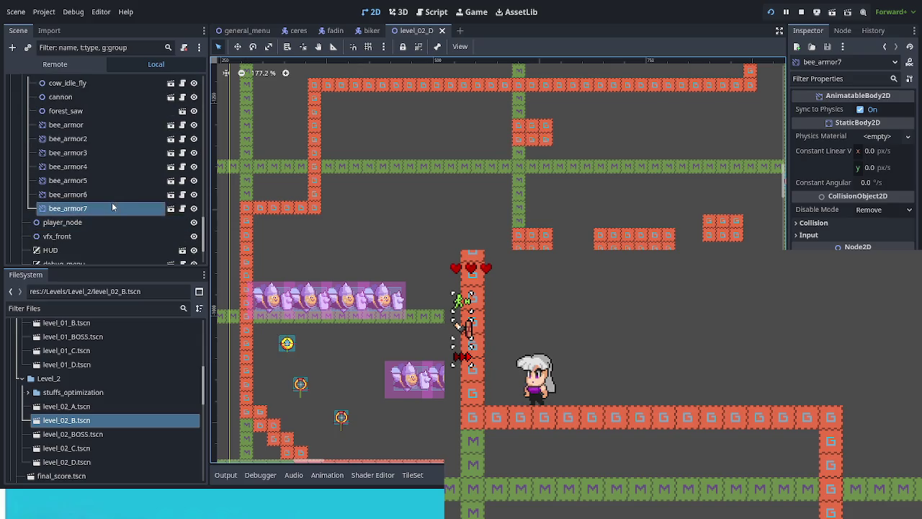
{"action": "scroll", "coordinate": [112, 201], "scroll_direction": "up", "scroll_amount": 1}
{"action": "left_click", "coordinate": [67, 92]}
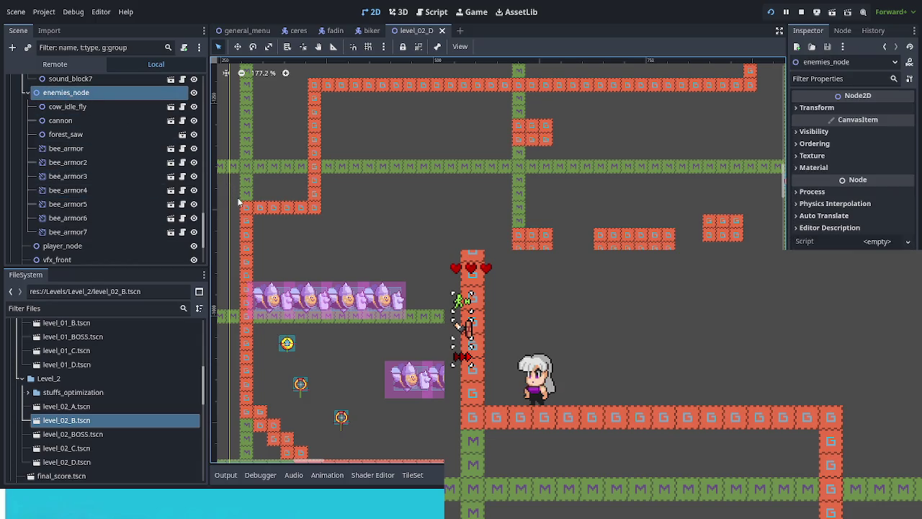
{"action": "key", "text": "ctrl+v"}
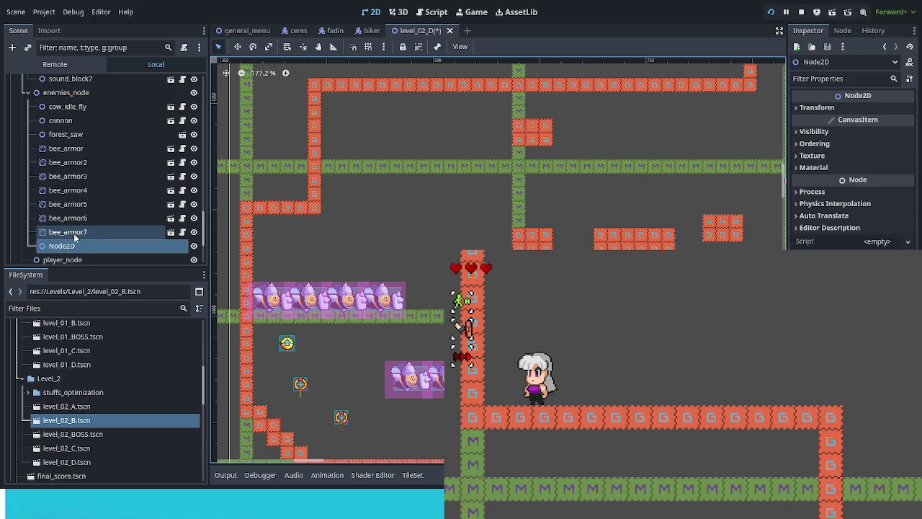
{"action": "left_click_drag", "start_coordinate": [75, 236], "coordinate": [72, 245]}
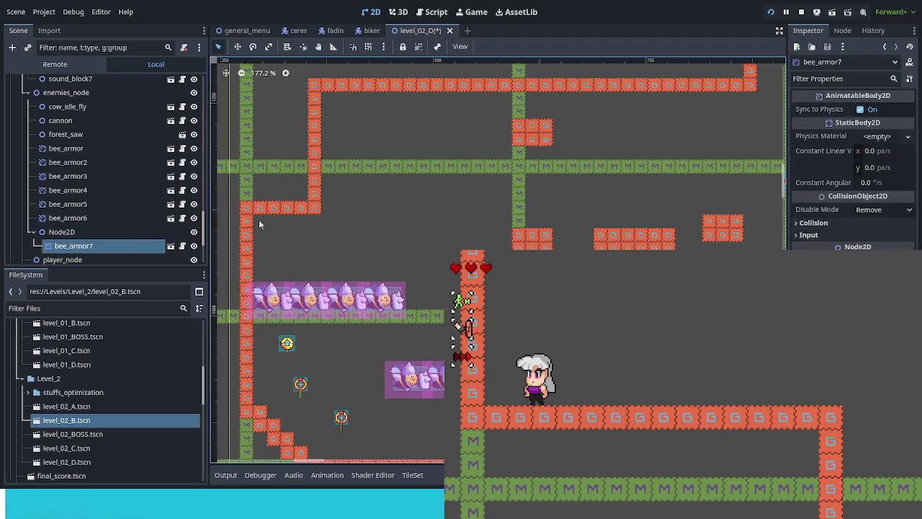
{"action": "scroll", "coordinate": [370, 241], "scroll_direction": "down", "scroll_amount": 5}
{"action": "mouse_move", "coordinate": [613, 275]}
{"action": "left_mouse_down"}
{"action": "mouse_move", "coordinate": [500, 62]}
{"action": "mouse_move", "coordinate": [536, 184]}
{"action": "mouse_move", "coordinate": [590, 195]}
{"action": "left_mouse_up"}
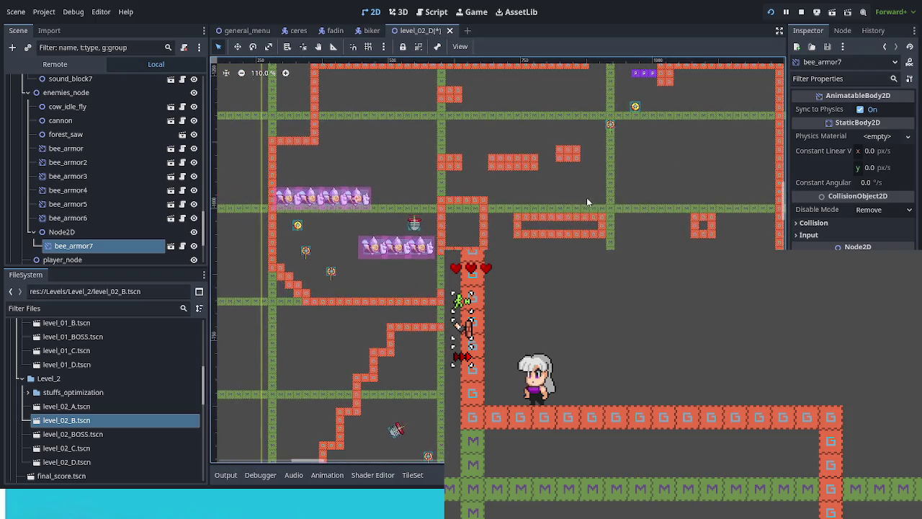
{"action": "left_click", "coordinate": [77, 242]}
{"action": "left_click", "coordinate": [79, 248]}
- Pan and zoom around the level, then select the Node2D holding bee_armor7
{"action": "left_click_drag", "start_coordinate": [622, 82], "coordinate": [581, 260]}
{"action": "scroll", "coordinate": [497, 180], "scroll_direction": "up", "scroll_amount": 5}
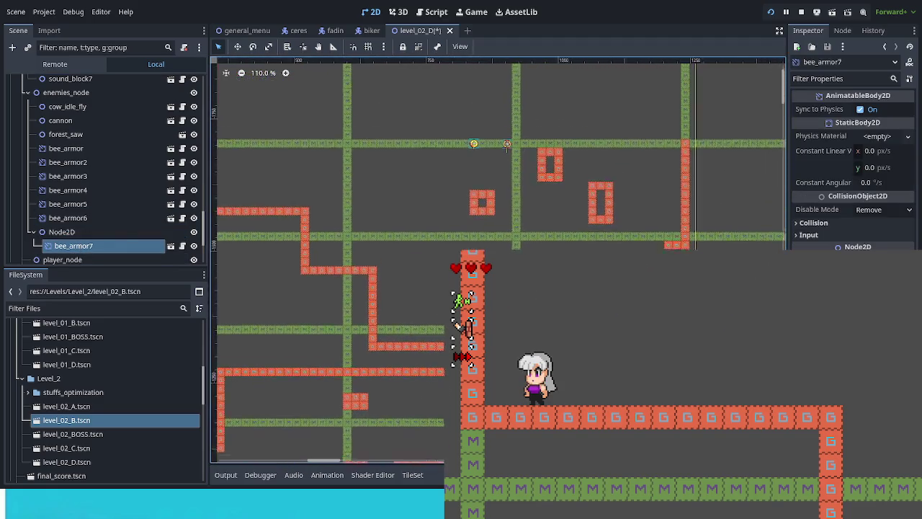
{"action": "scroll", "coordinate": [497, 180], "scroll_direction": "down", "scroll_amount": 10}
{"action": "scroll", "coordinate": [741, 166], "scroll_direction": "left", "scroll_amount": 5}
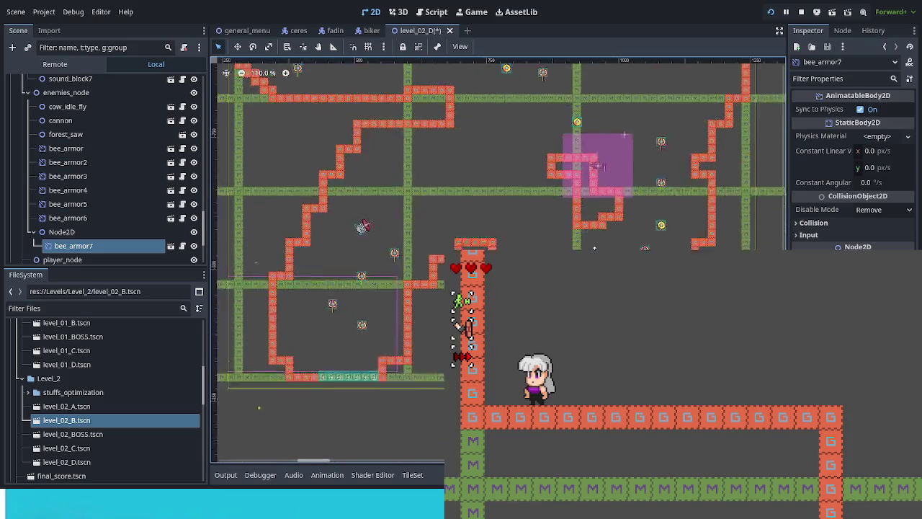
{"action": "scroll", "coordinate": [325, 189], "scroll_direction": "left", "scroll_amount": 5}
{"action": "scroll", "coordinate": [324, 189], "scroll_direction": "up", "scroll_amount": 2}
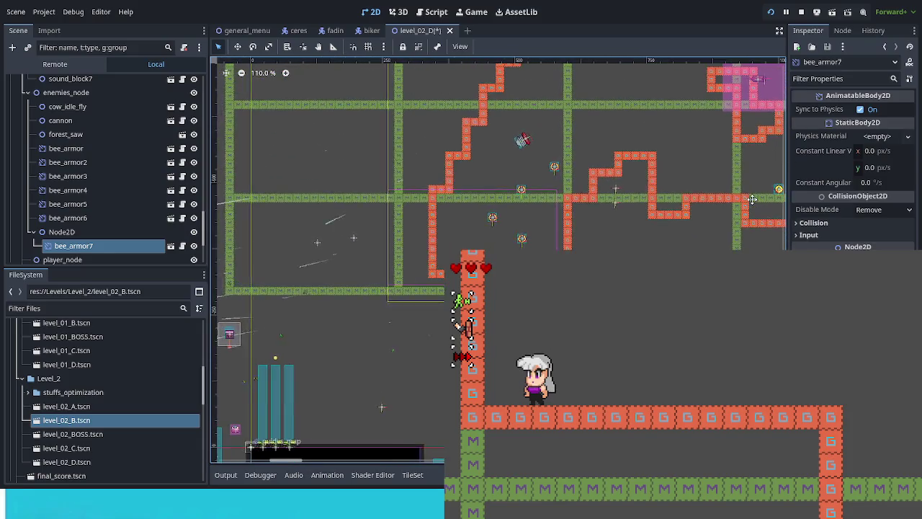
{"action": "scroll", "coordinate": [267, 230], "scroll_direction": "right", "scroll_amount": 3}
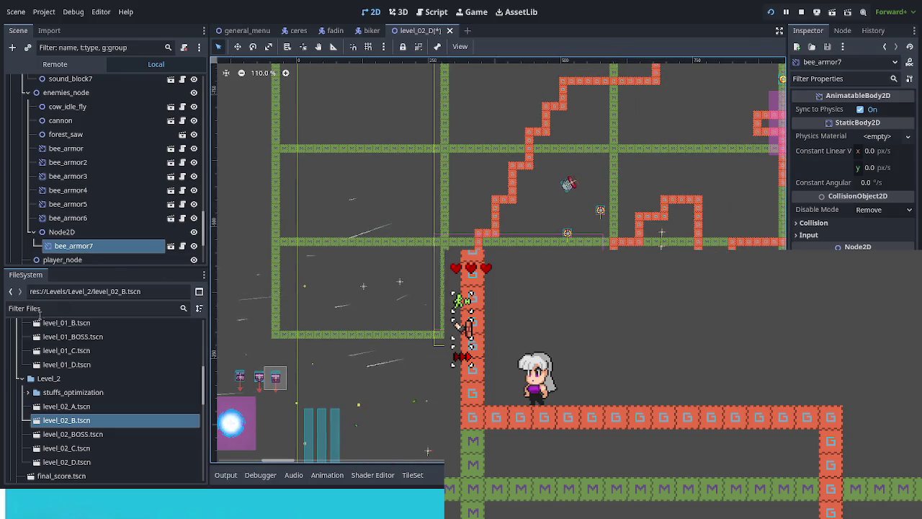
{"action": "scroll", "coordinate": [324, 376], "scroll_direction": "up", "scroll_amount": 5}
{"action": "scroll", "coordinate": [291, 459], "scroll_direction": "right", "scroll_amount": 5}
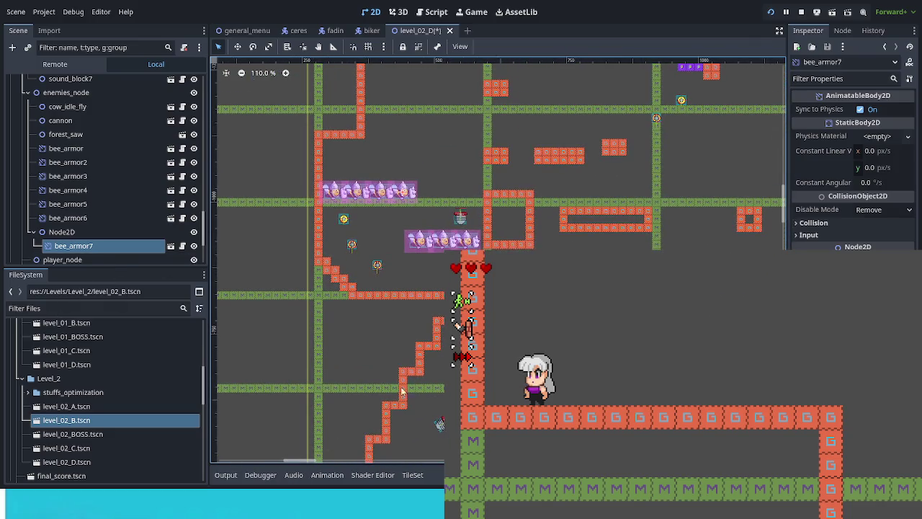
{"action": "scroll", "coordinate": [382, 278], "scroll_direction": "up", "scroll_amount": 9}
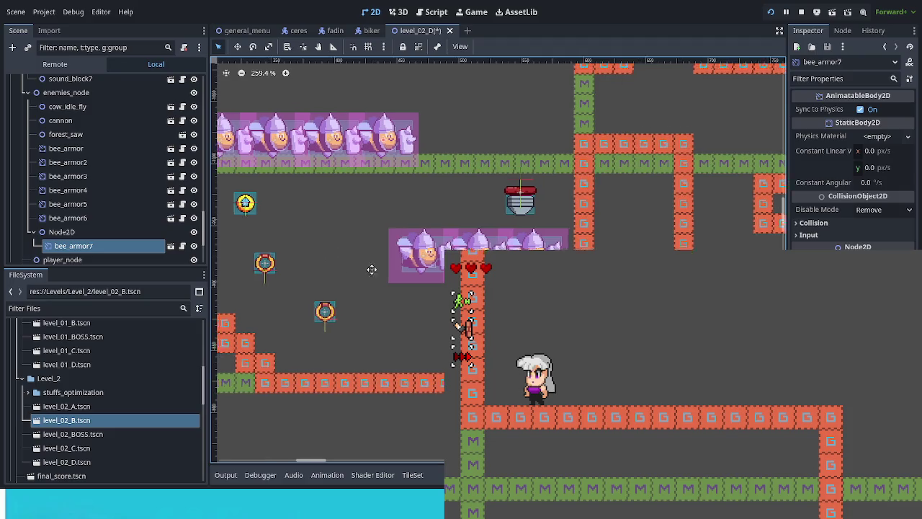
{"action": "scroll", "coordinate": [377, 268], "scroll_direction": "left", "scroll_amount": 3}
{"action": "scroll", "coordinate": [423, 191], "scroll_direction": "down", "scroll_amount": 5}
{"action": "scroll", "coordinate": [447, 133], "scroll_direction": "right", "scroll_amount": 3}
{"action": "scroll", "coordinate": [432, 153], "scroll_direction": "left", "scroll_amount": 5}
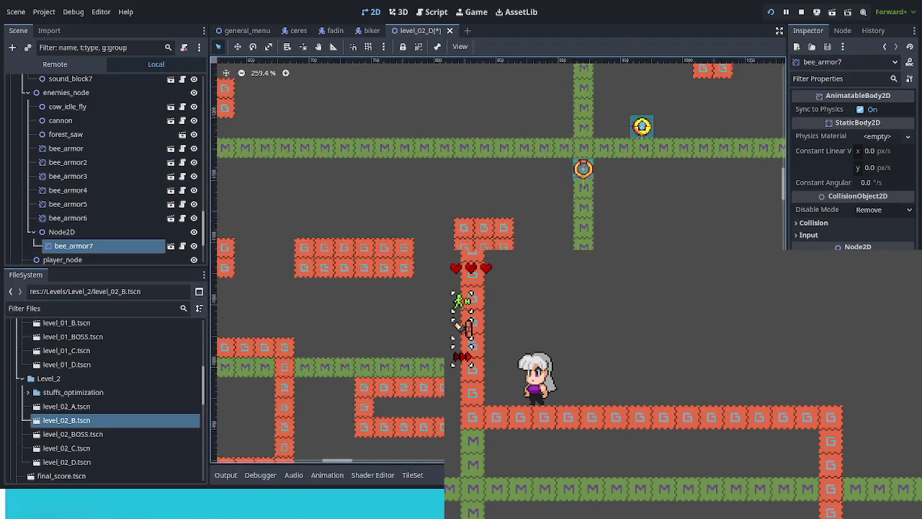
{"action": "scroll", "coordinate": [309, 298], "scroll_direction": "up", "scroll_amount": 3}
{"action": "scroll", "coordinate": [227, 115], "scroll_direction": "left", "scroll_amount": 5}
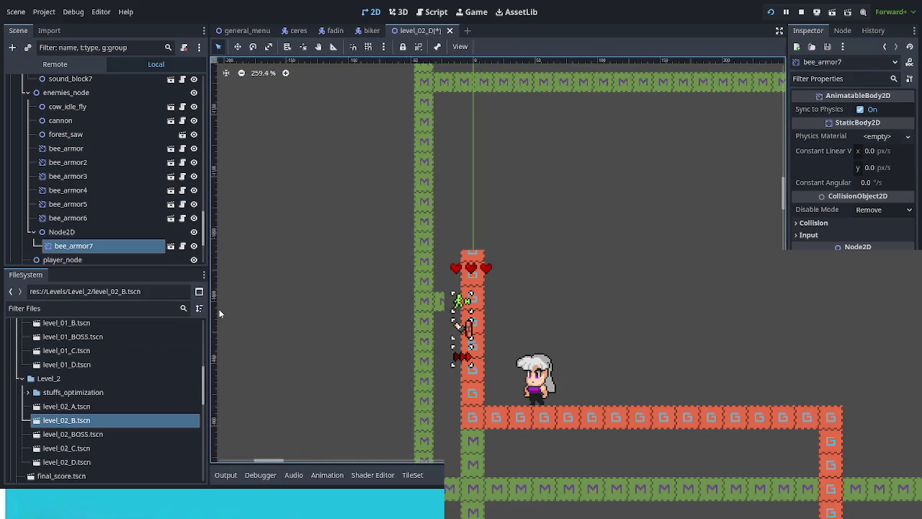
{"action": "scroll", "coordinate": [517, 299], "scroll_direction": "down", "scroll_amount": 11}
{"action": "scroll", "coordinate": [499, 260], "scroll_direction": "right", "scroll_amount": 10}
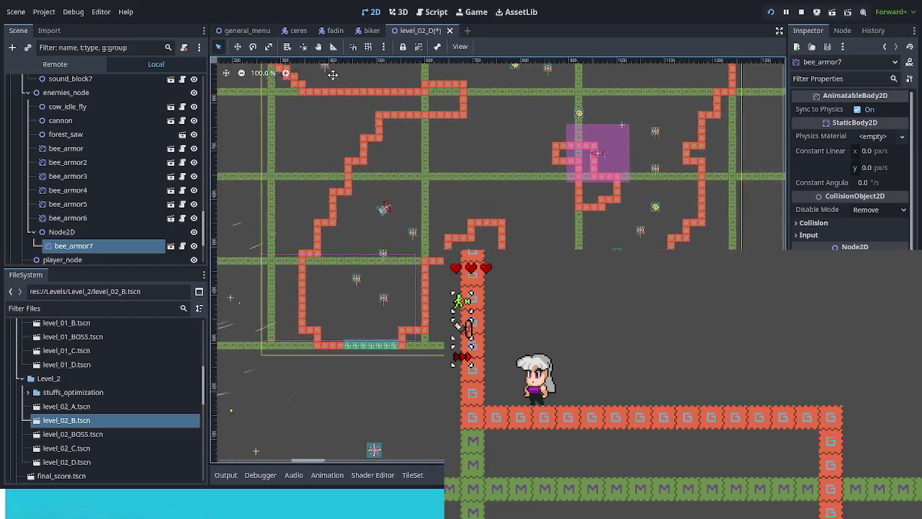
{"action": "scroll", "coordinate": [332, 74], "scroll_direction": "down", "scroll_amount": 2}
{"action": "scroll", "coordinate": [332, 74], "scroll_direction": "left", "scroll_amount": 3}
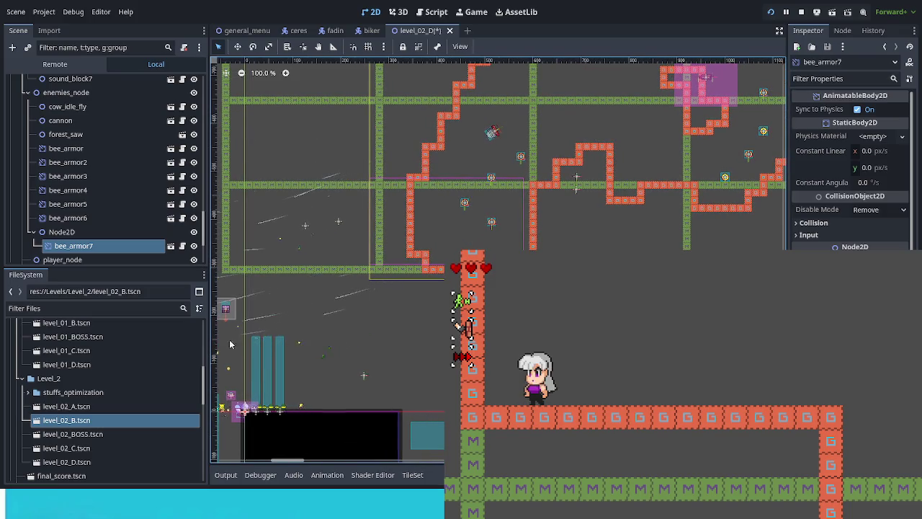
{"action": "left_click", "coordinate": [61, 231]}
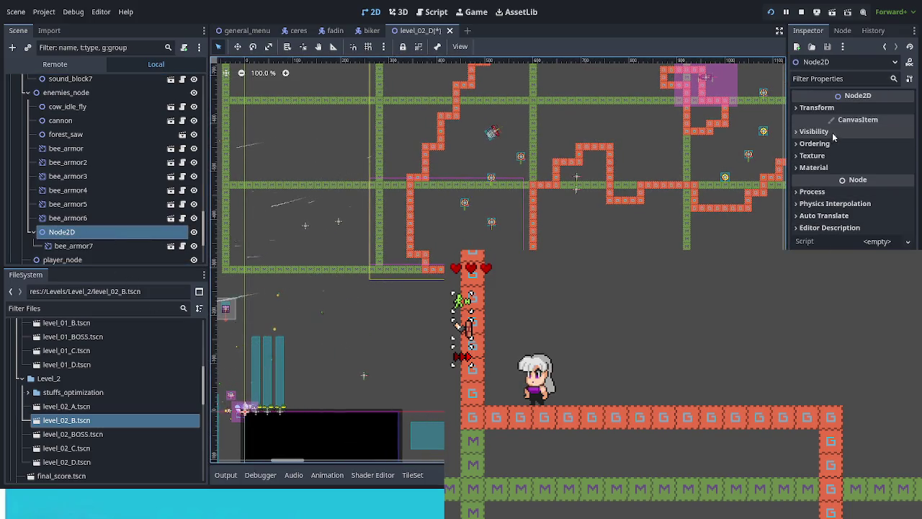
- Drag the bee's Node2D to position (754, -1705), beside the red tile wall
{"action": "left_click", "coordinate": [817, 107]}
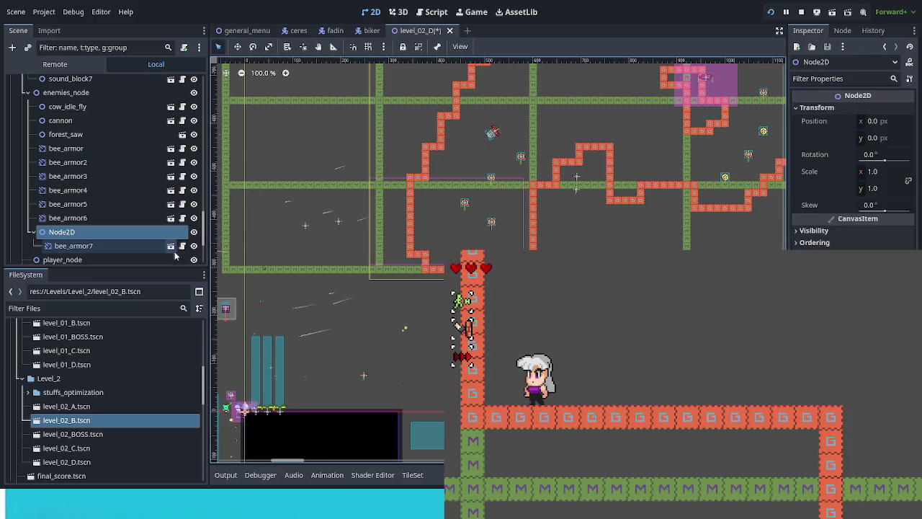
{"action": "left_click", "coordinate": [241, 49]}
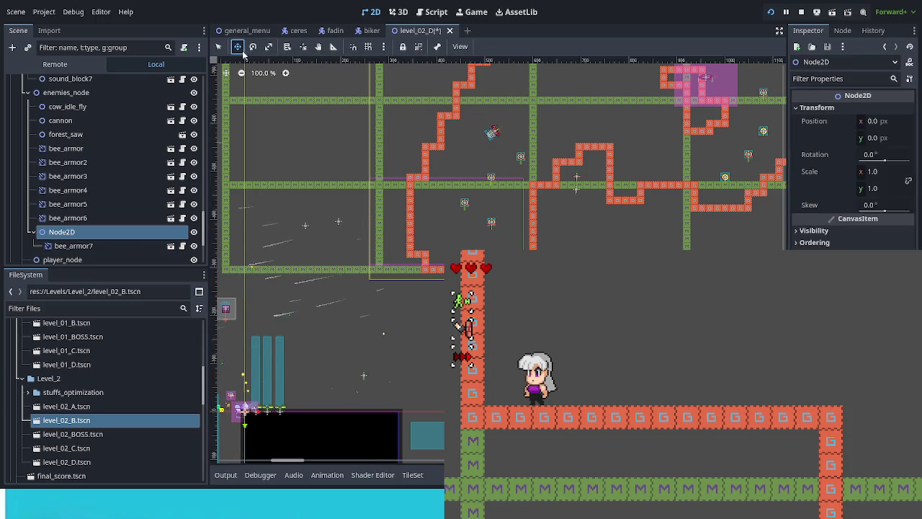
{"action": "mouse_move", "coordinate": [312, 390]}
{"action": "left_mouse_down"}
{"action": "mouse_move", "coordinate": [398, 319]}
{"action": "mouse_move", "coordinate": [403, 333]}
{"action": "mouse_move", "coordinate": [428, 288]}
{"action": "mouse_move", "coordinate": [567, 175]}
{"action": "left_mouse_up"}
{"action": "left_click_drag", "start_coordinate": [471, 403], "coordinate": [453, 172]}
{"action": "scroll", "coordinate": [453, 172], "scroll_direction": "up", "scroll_amount": 5}
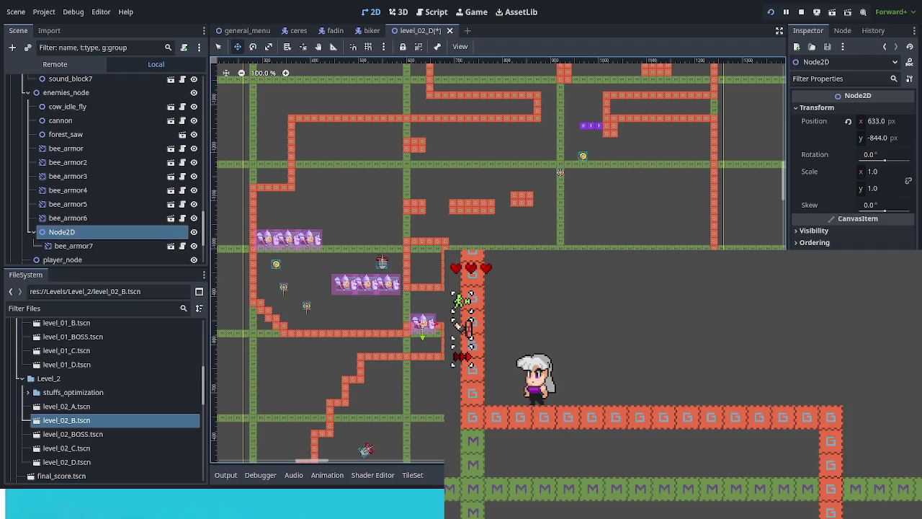
{"action": "left_click_drag", "start_coordinate": [424, 324], "coordinate": [475, 155]}
{"action": "scroll", "coordinate": [427, 386], "scroll_direction": "up", "scroll_amount": 5}
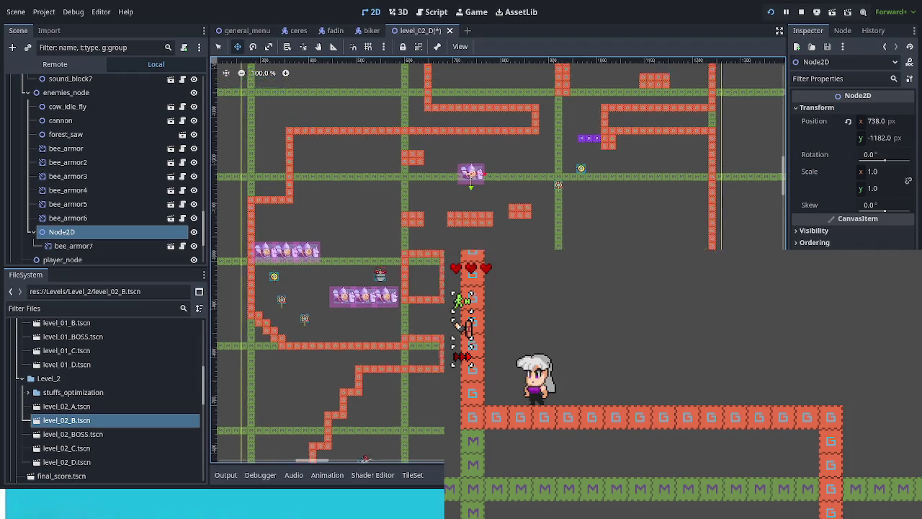
{"action": "left_click_drag", "start_coordinate": [428, 340], "coordinate": [428, 92]}
{"action": "scroll", "coordinate": [428, 92], "scroll_direction": "up", "scroll_amount": 5}
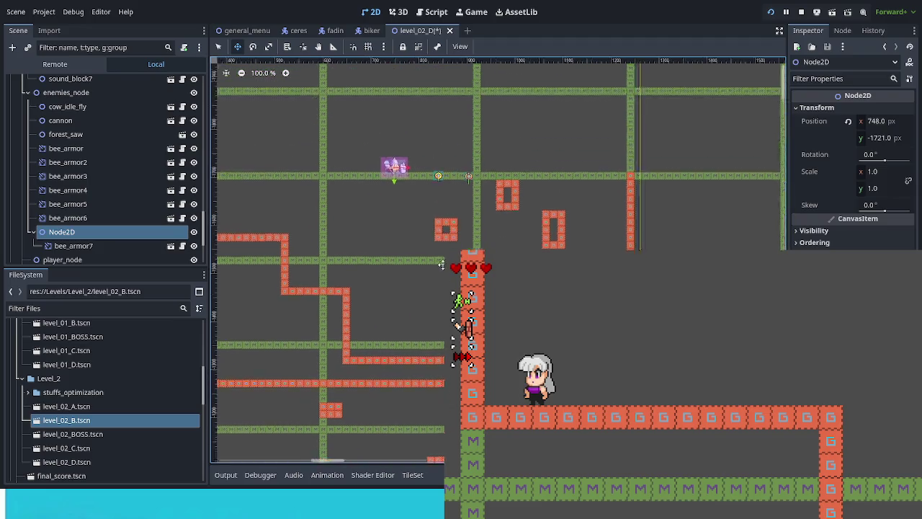
{"action": "scroll", "coordinate": [407, 278], "scroll_direction": "up", "scroll_amount": 8}
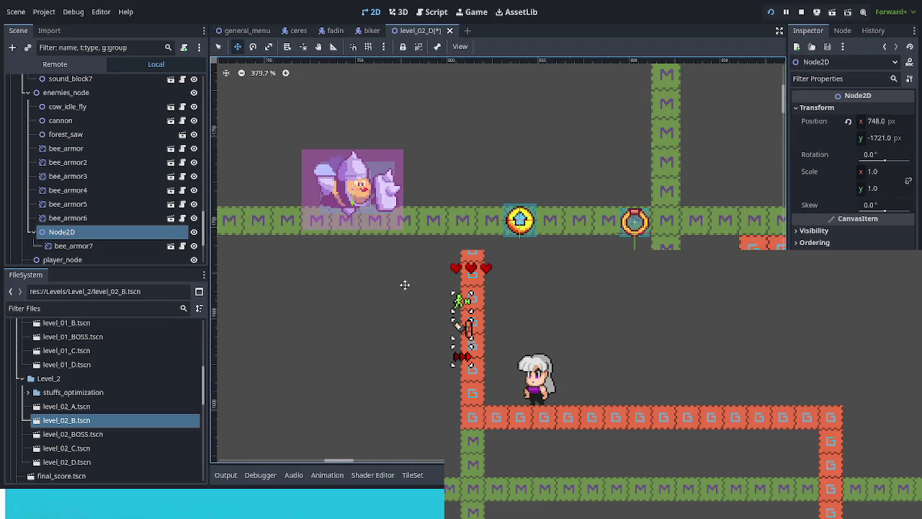
{"action": "mouse_move", "coordinate": [434, 332]}
{"action": "left_mouse_down"}
{"action": "mouse_move", "coordinate": [453, 366]}
{"action": "mouse_move", "coordinate": [446, 364]}
{"action": "left_mouse_up"}
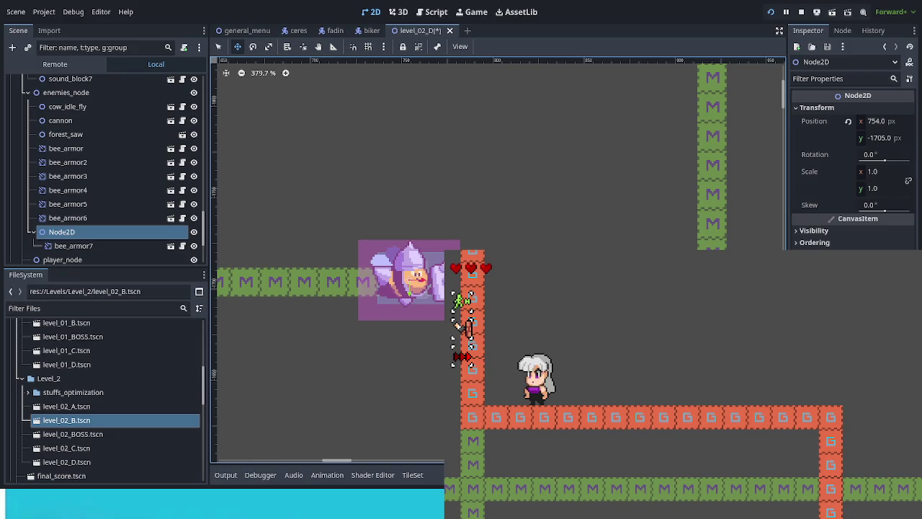
{"action": "left_click", "coordinate": [85, 232]}
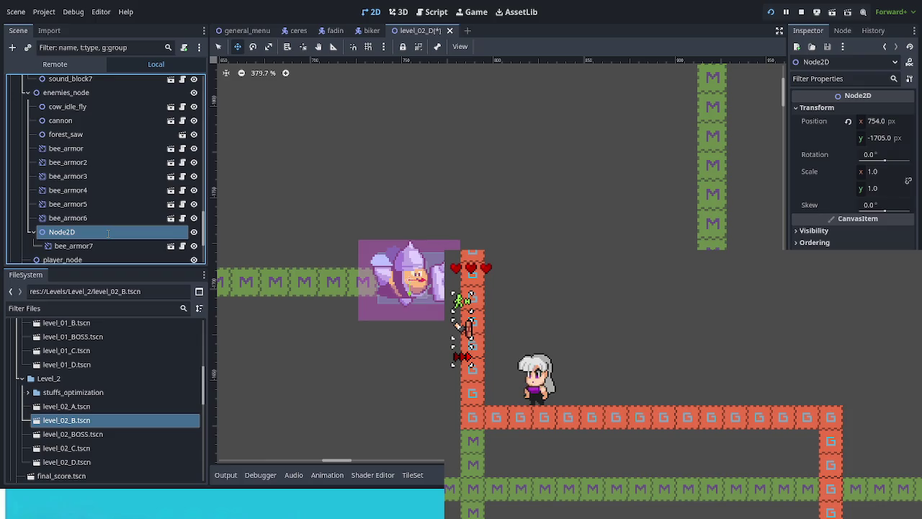
- Rename the bee's Node2D parent to 'up_down', save the level, and add a RemoteTransform2D child
{"action": "type", "text": "up_down"}
{"action": "key", "text": "Return"}
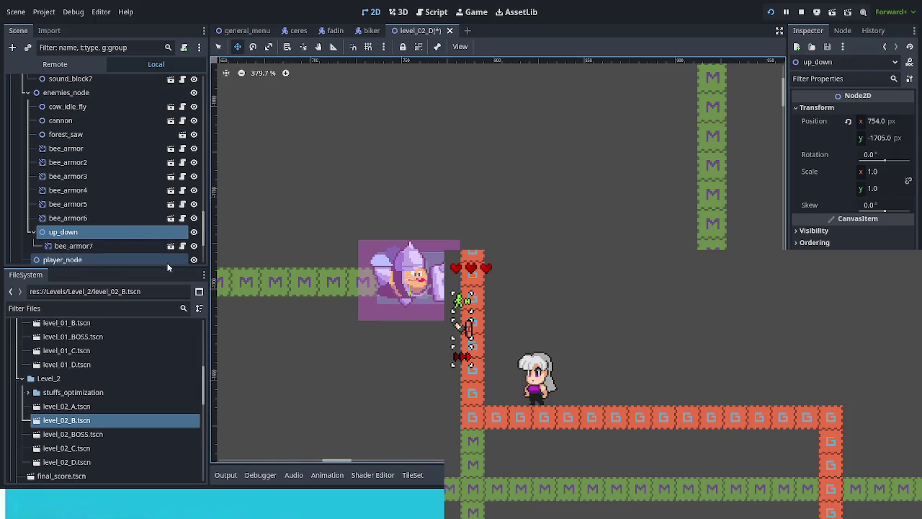
{"action": "scroll", "coordinate": [134, 232], "scroll_direction": "down", "scroll_amount": 1}
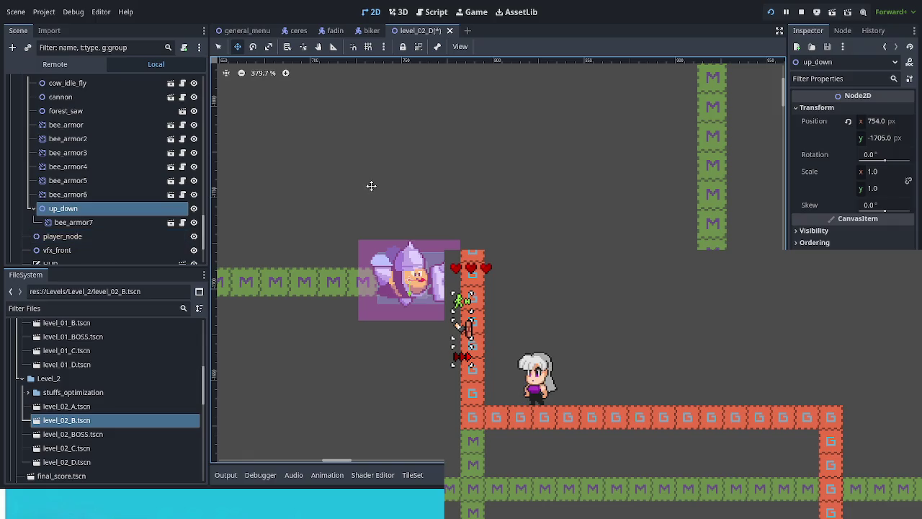
{"action": "key", "text": "ctrl+s"}
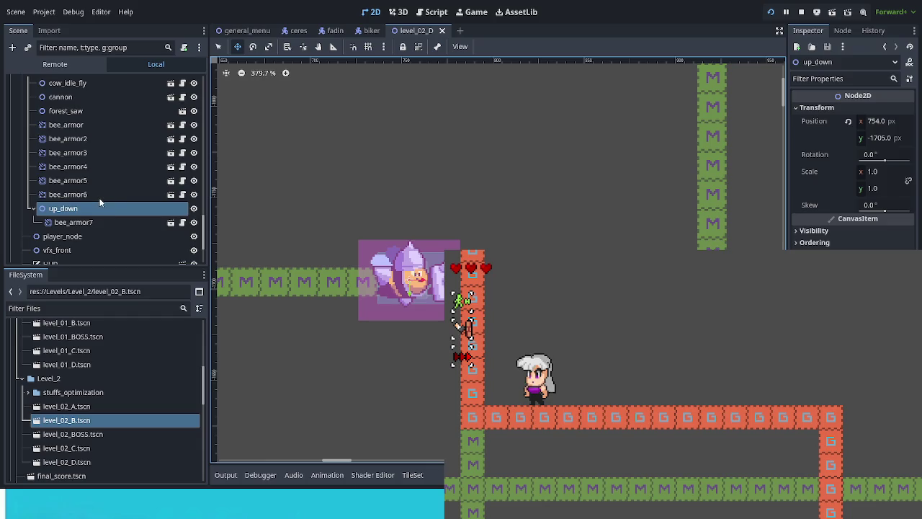
{"action": "key", "text": "ctrl+v"}
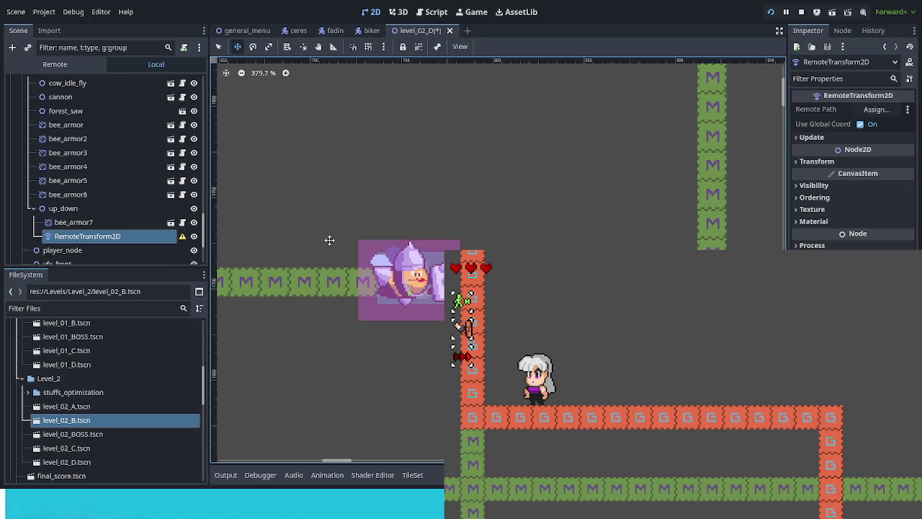
- Set the RemoteTransform2D's Remote Path to bee_armor and save level_02_D
{"action": "left_click", "coordinate": [99, 224]}
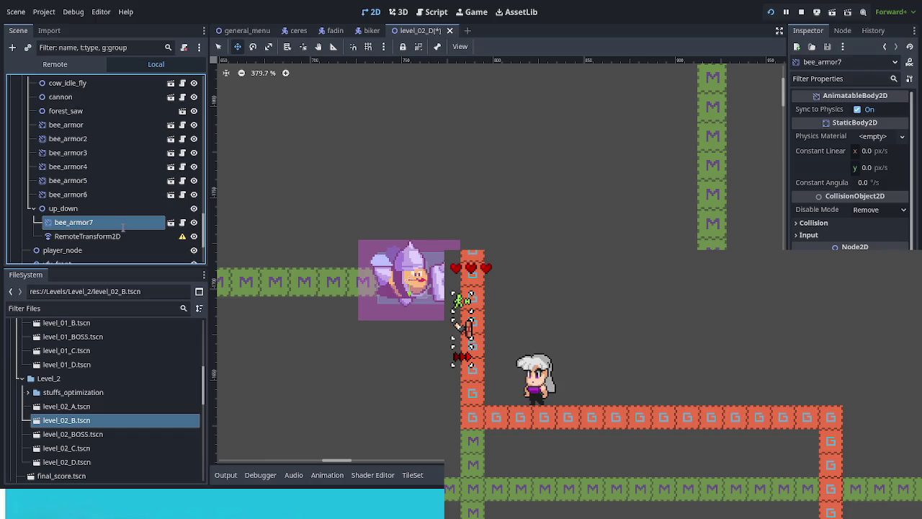
{"action": "mouse_move", "coordinate": [121, 226]}
{"action": "left_mouse_down"}
{"action": "mouse_move", "coordinate": [79, 210]}
{"action": "mouse_move", "coordinate": [522, 199]}
{"action": "mouse_move", "coordinate": [881, 110]}
{"action": "left_mouse_up"}
{"action": "left_click", "coordinate": [92, 239]}
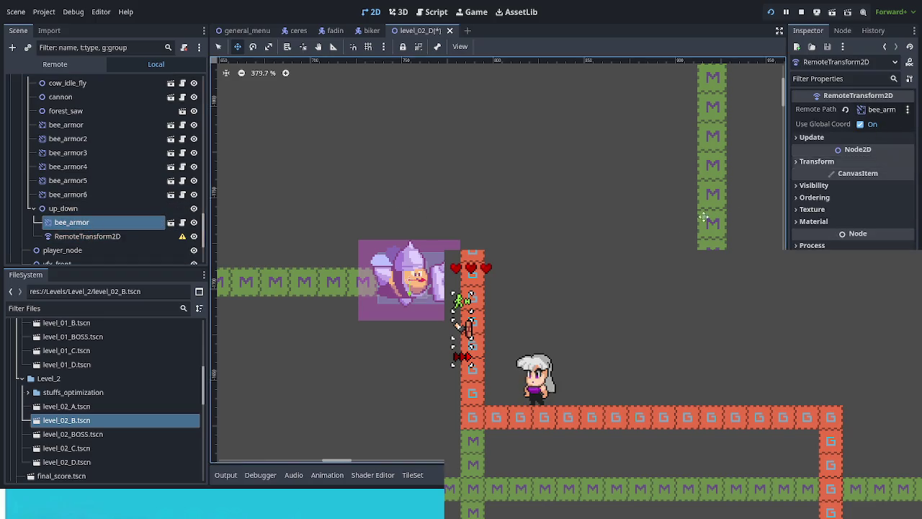
{"action": "key", "text": "ctrl+s"}
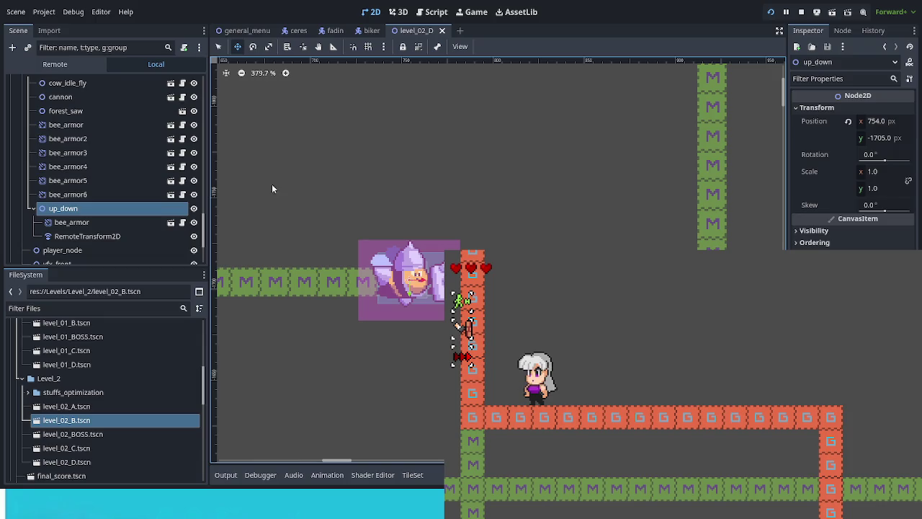
- Add an AnimationPlayer with a new UP_DOWN animation, then select RemoteTransform2D
{"action": "key", "text": "ctrl+v"}
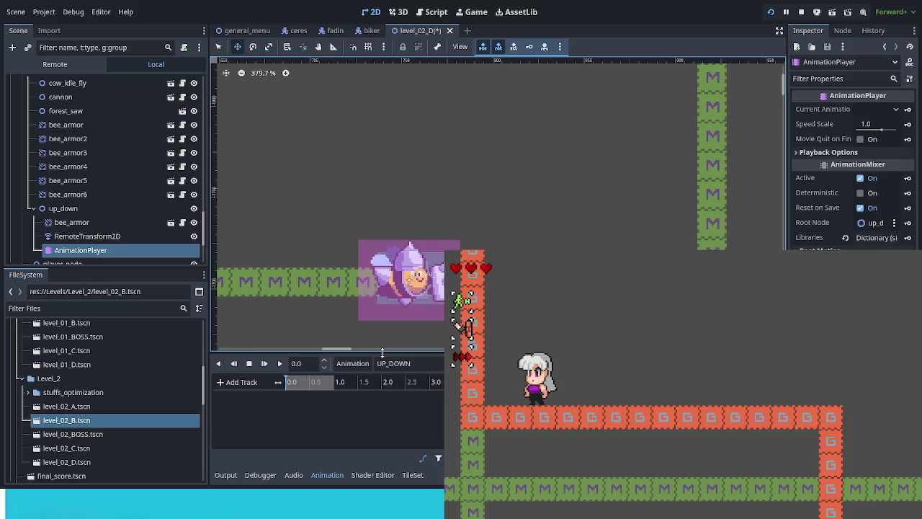
{"action": "left_click", "coordinate": [108, 240]}
{"action": "left_click", "coordinate": [830, 166]}
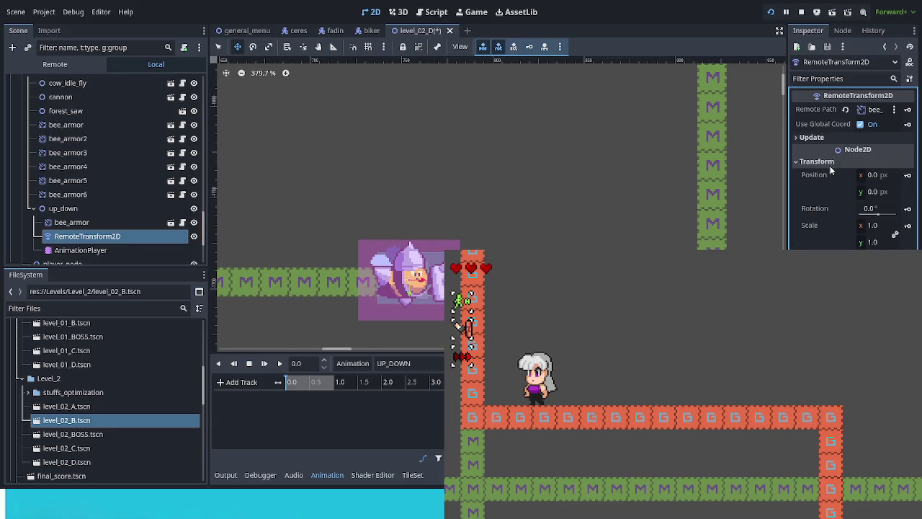
- Set RemoteTransform2D position y to -50.0 and insert a position keyframe at 0.0 in UP_DOWN
{"action": "left_click", "coordinate": [878, 193]}
{"action": "left_click", "coordinate": [880, 195]}
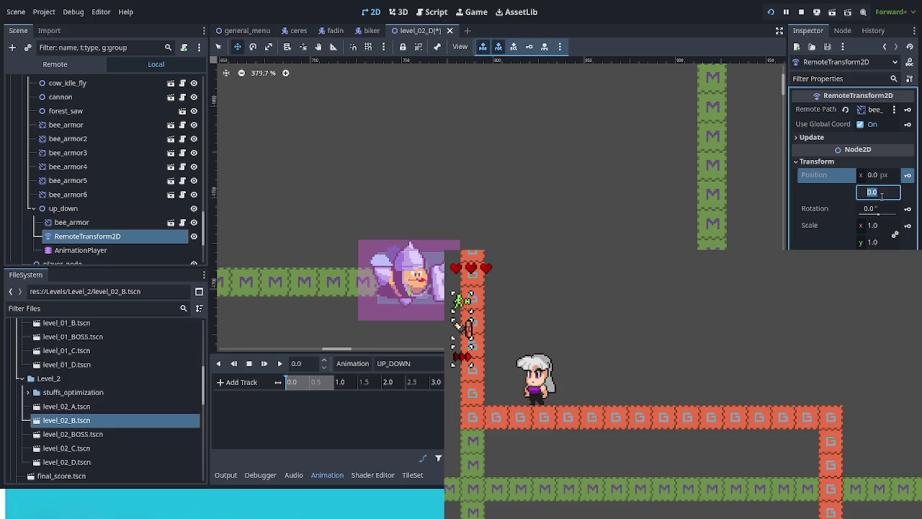
{"action": "type", "text": "-30"}
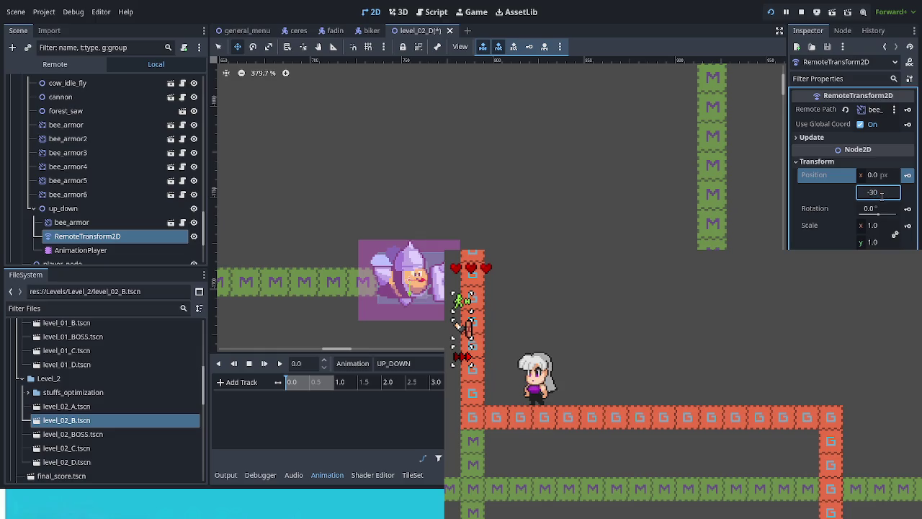
{"action": "key", "text": "Return"}
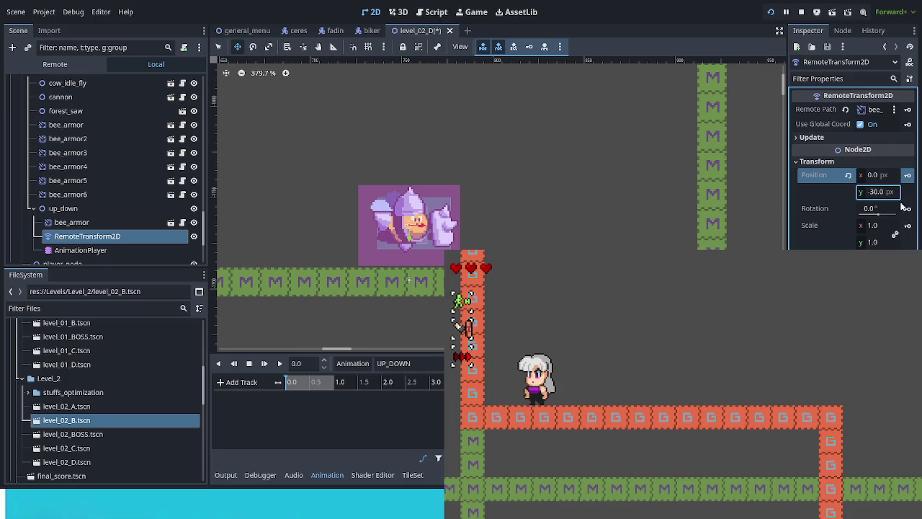
{"action": "left_click", "coordinate": [881, 193]}
{"action": "key", "text": "BackSpace"}
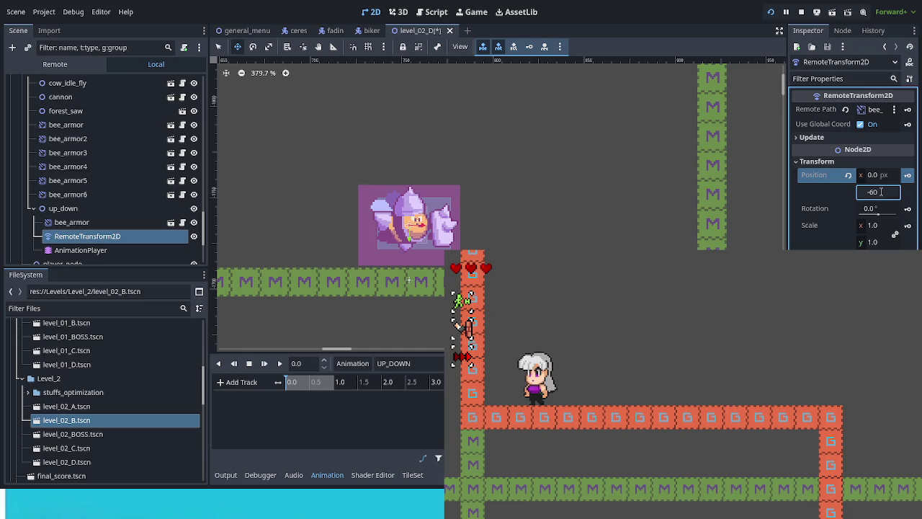
{"action": "key", "text": "Return"}
{"action": "left_click", "coordinate": [641, 228]}
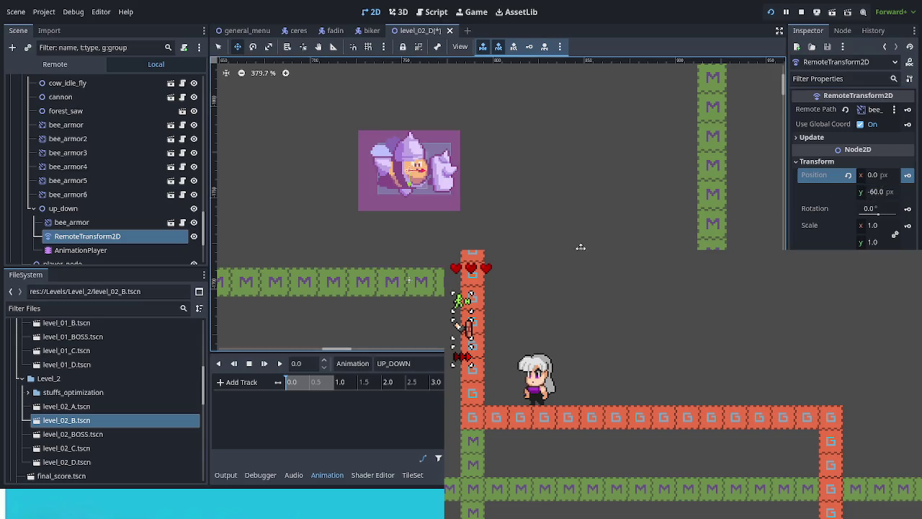
{"action": "left_click", "coordinate": [876, 191]}
{"action": "type", "text": "-50"}
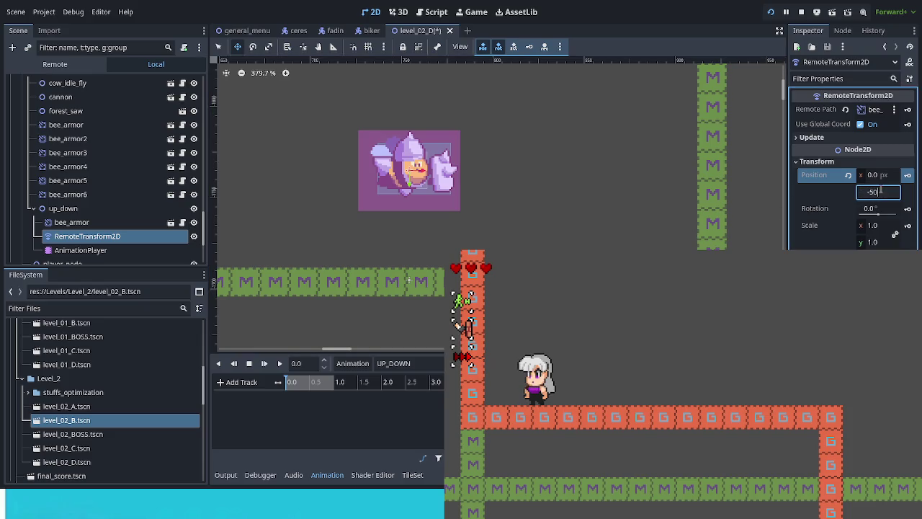
{"action": "key", "text": "Return"}
{"action": "left_click", "coordinate": [618, 231]}
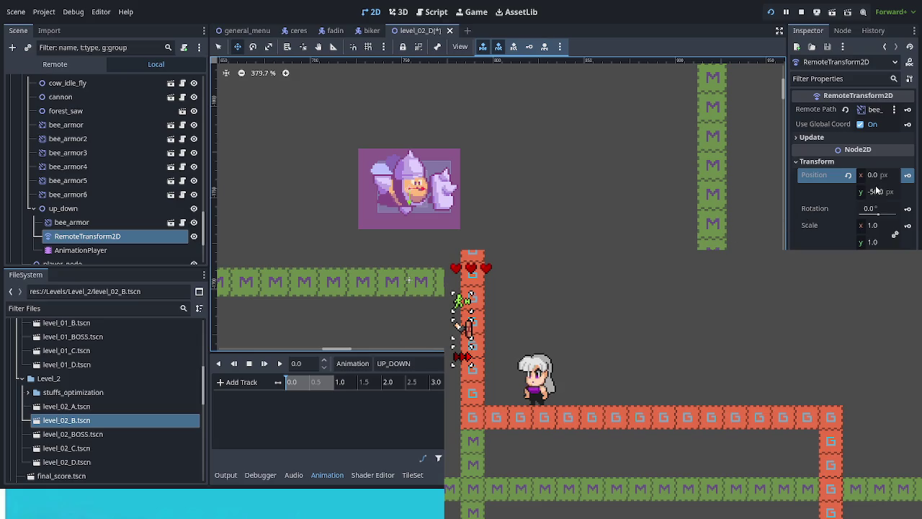
{"action": "left_click", "coordinate": [905, 177]}
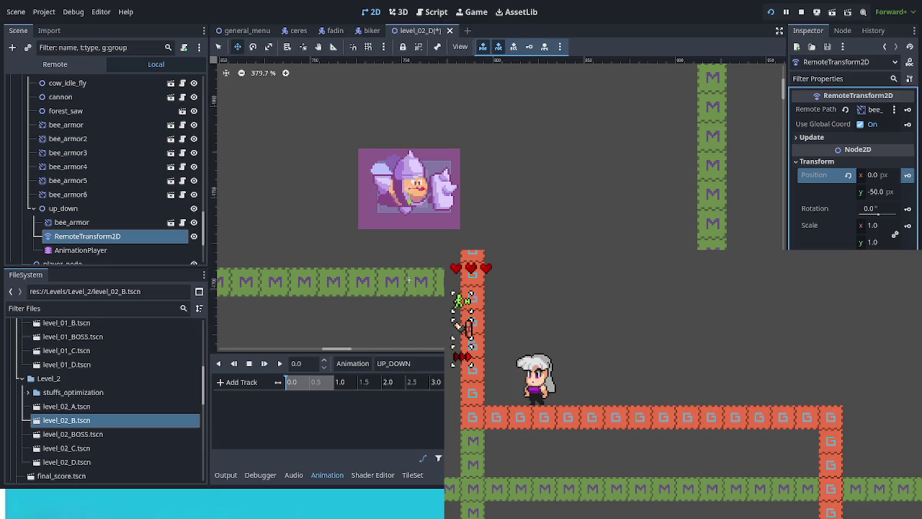
{"action": "left_click", "coordinate": [905, 176]}
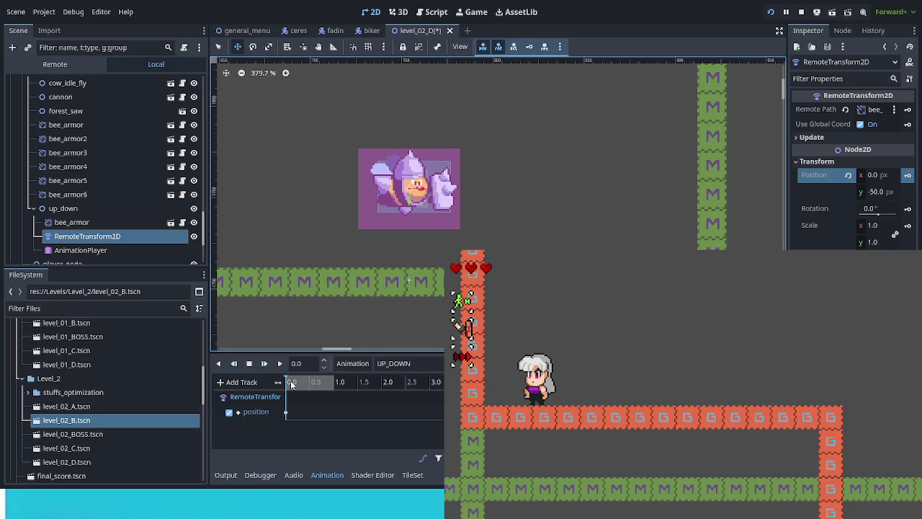
- Reset the bee's vertical offset to 0 and keyframe that position at 0.5 s
{"action": "left_click_drag", "start_coordinate": [292, 384], "coordinate": [298, 386]}
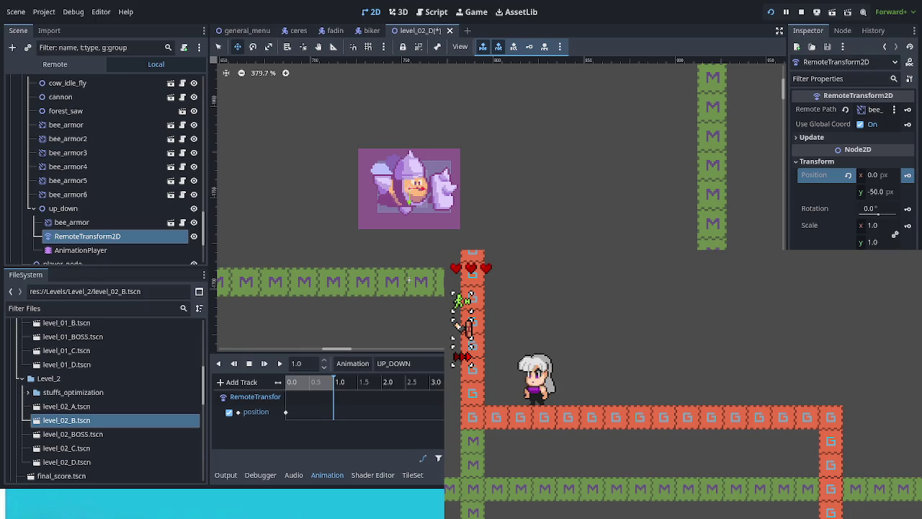
{"action": "left_click_drag", "start_coordinate": [347, 382], "coordinate": [309, 386]}
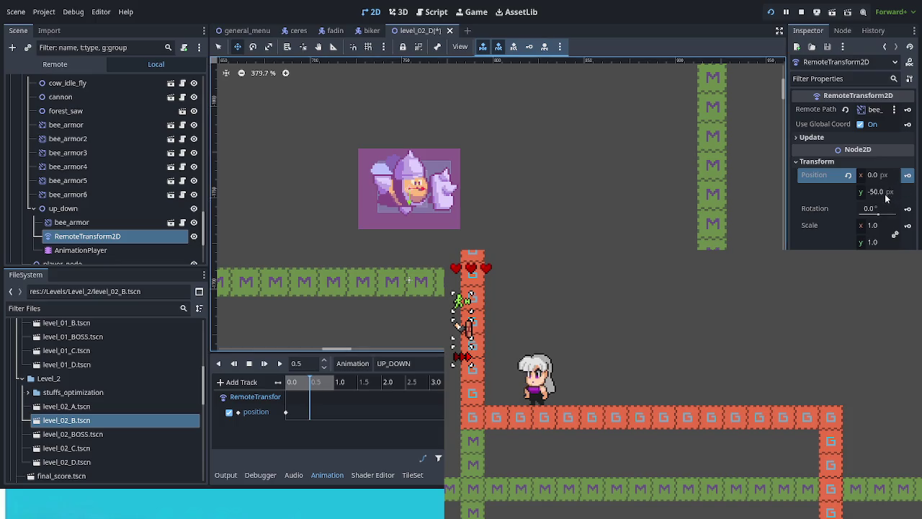
{"action": "left_click", "coordinate": [848, 175]}
{"action": "left_click", "coordinate": [909, 176]}
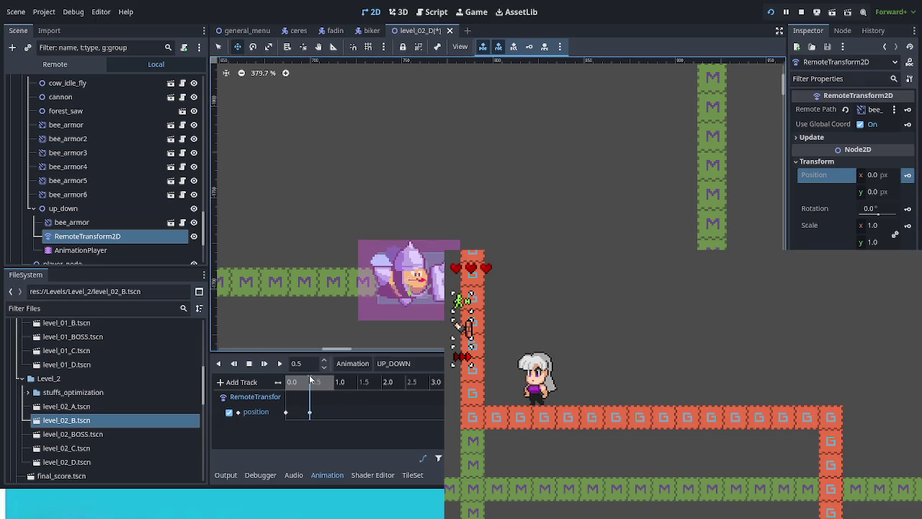
- Scrub the UP_DOWN timeline between 0 and 1.0 s to check the bob so far
{"action": "left_click_drag", "start_coordinate": [311, 382], "coordinate": [333, 382]}
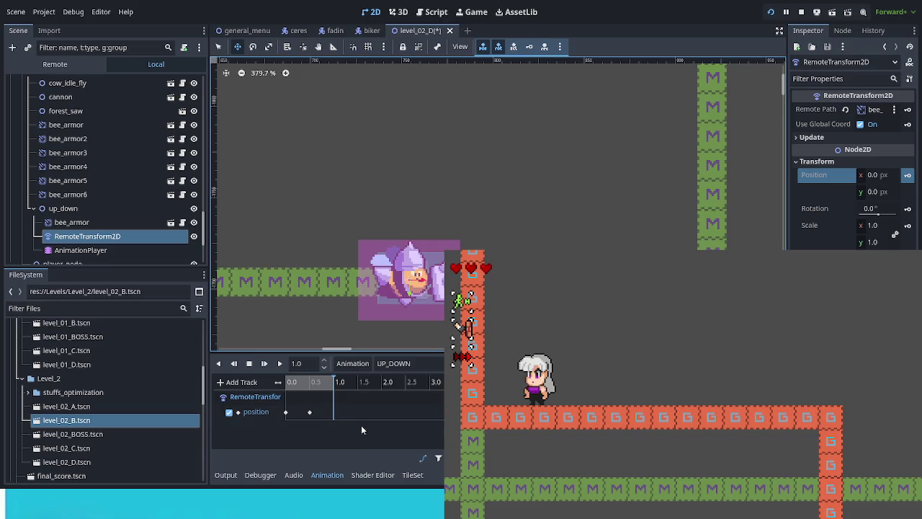
{"action": "left_click", "coordinate": [285, 411]}
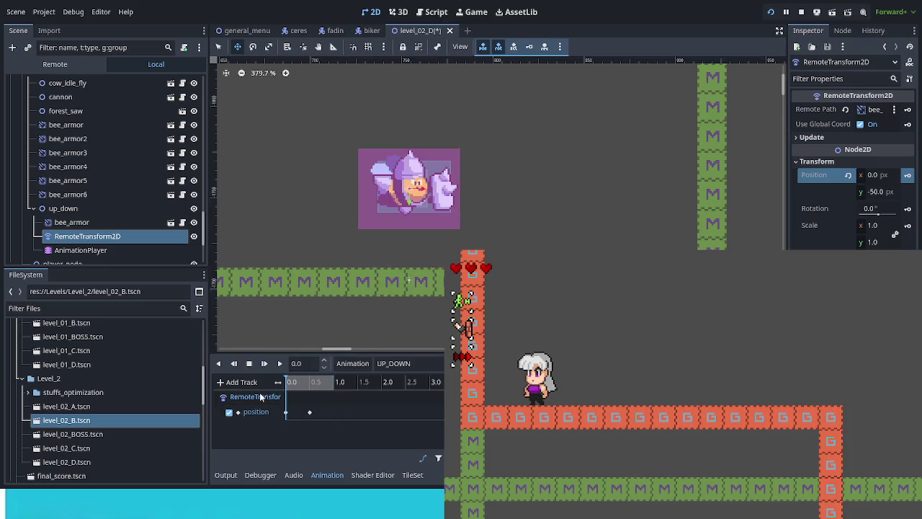
{"action": "left_click", "coordinate": [321, 381]}
{"action": "left_click", "coordinate": [291, 381]}
{"action": "mouse_move", "coordinate": [289, 383]}
{"action": "left_mouse_down"}
{"action": "mouse_move", "coordinate": [325, 394]}
{"action": "mouse_move", "coordinate": [286, 400]}
{"action": "mouse_move", "coordinate": [332, 398]}
{"action": "mouse_move", "coordinate": [273, 407]}
{"action": "mouse_move", "coordinate": [333, 408]}
{"action": "mouse_move", "coordinate": [272, 411]}
{"action": "mouse_move", "coordinate": [336, 407]}
{"action": "mouse_move", "coordinate": [277, 397]}
{"action": "mouse_move", "coordinate": [348, 411]}
{"action": "left_mouse_up"}
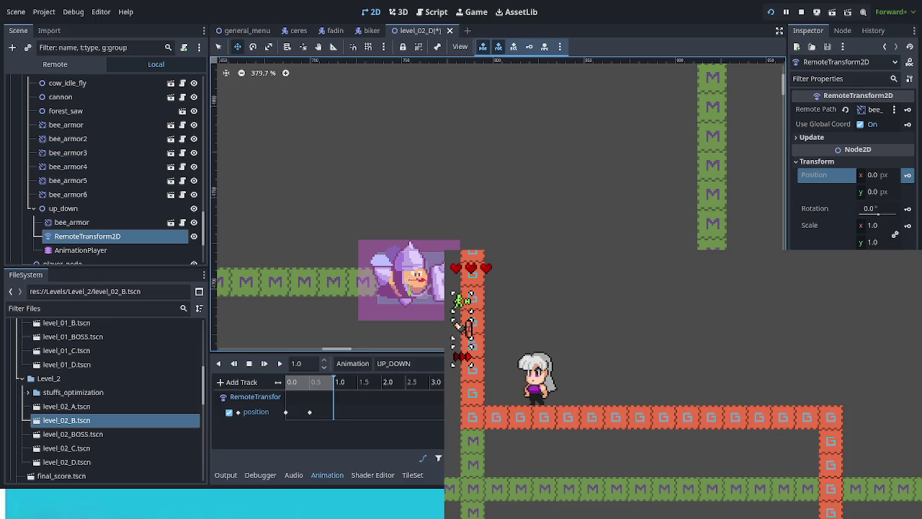
- At 1.0 s, key Position y at 60 and replay UP_DOWN from the start
{"action": "left_click", "coordinate": [880, 191]}
{"action": "type", "text": "60"}
{"action": "key", "text": "Return"}
{"action": "left_click", "coordinate": [910, 178]}
{"action": "mouse_move", "coordinate": [335, 384]}
{"action": "left_mouse_down"}
{"action": "mouse_move", "coordinate": [266, 388]}
{"action": "mouse_move", "coordinate": [334, 385]}
{"action": "mouse_move", "coordinate": [282, 386]}
{"action": "left_mouse_up"}
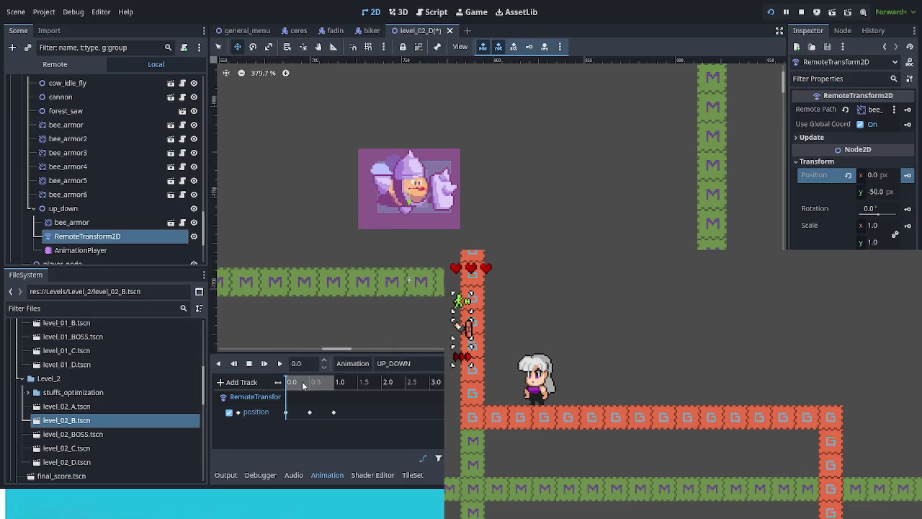
{"action": "left_click", "coordinate": [280, 363]}
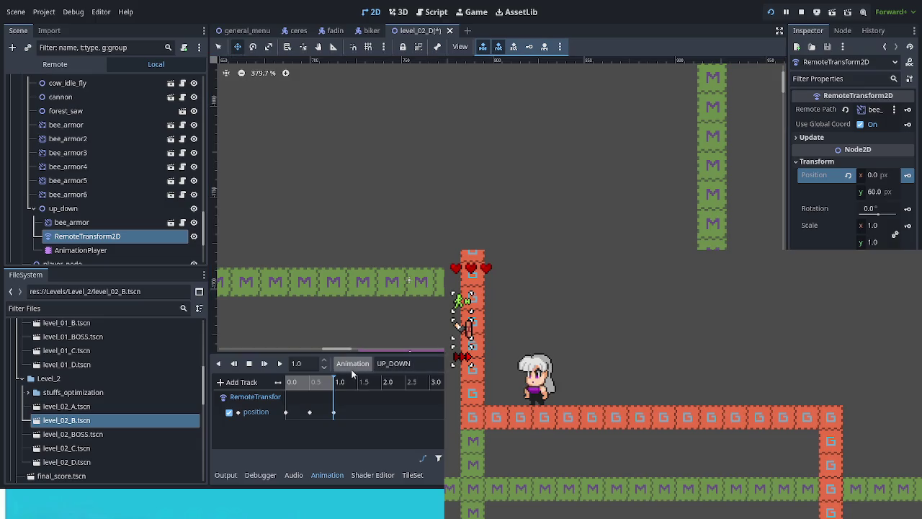
{"action": "left_click", "coordinate": [279, 363]}
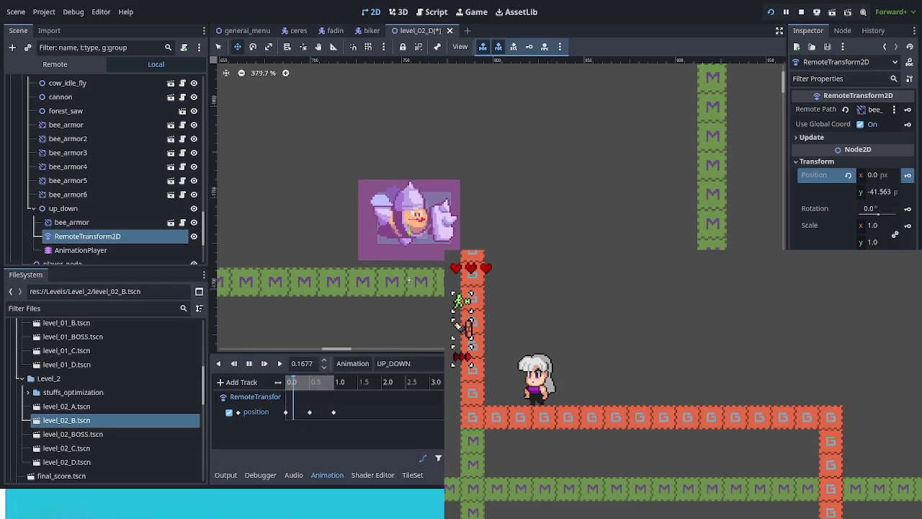
- Change the 1.0 s keyframe's Position y from 60 to 50, then play and pause the bob
{"action": "scroll", "coordinate": [408, 280], "scroll_direction": "down", "scroll_amount": 2}
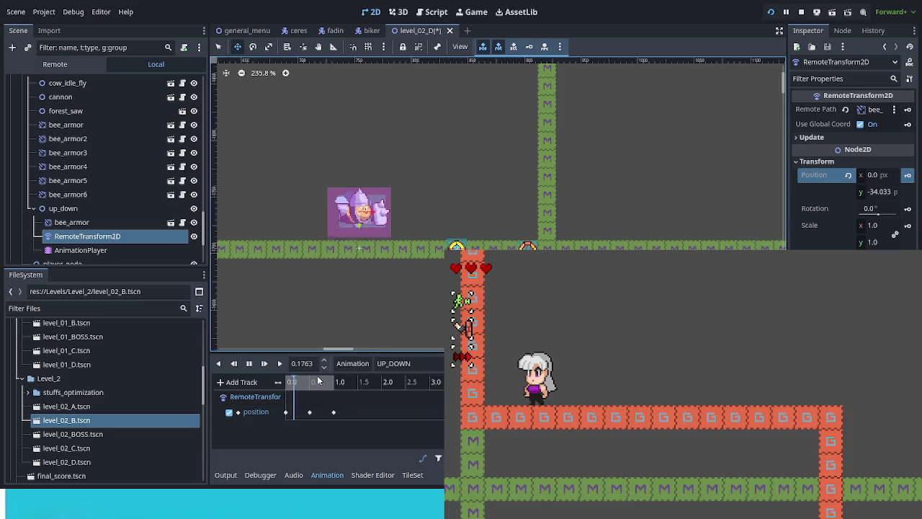
{"action": "left_click", "coordinate": [248, 363]}
{"action": "left_click", "coordinate": [333, 381]}
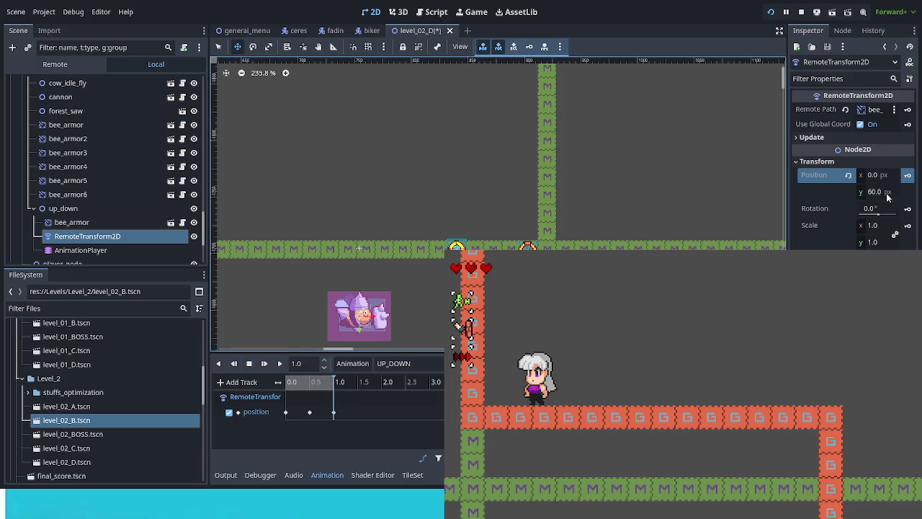
{"action": "left_click", "coordinate": [888, 193]}
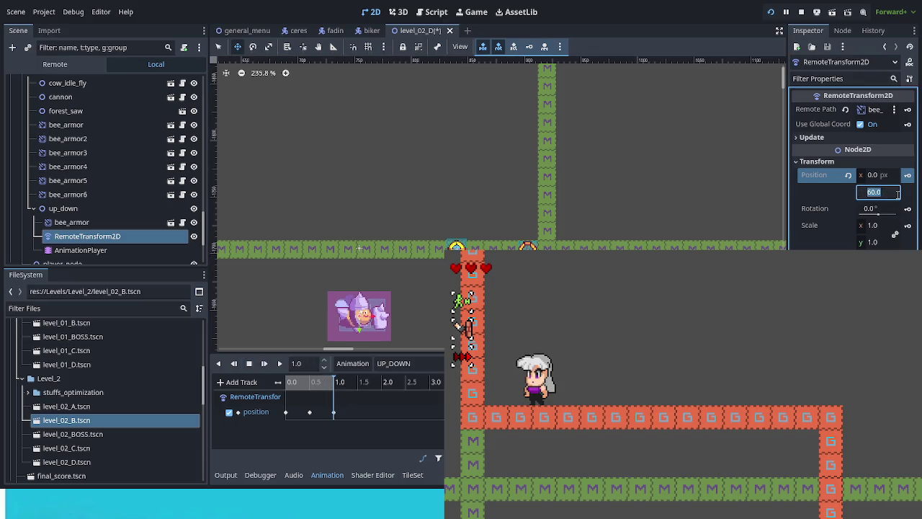
{"action": "key", "text": "Return"}
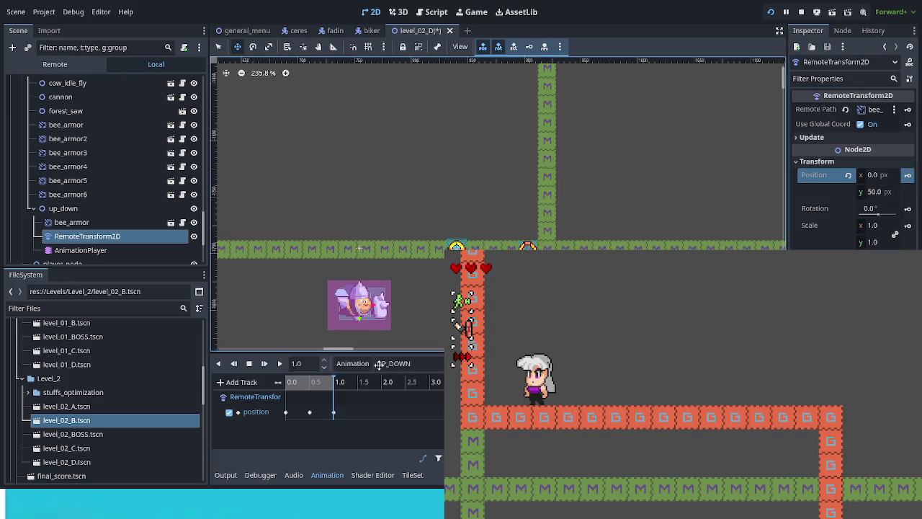
{"action": "left_click", "coordinate": [279, 363]}
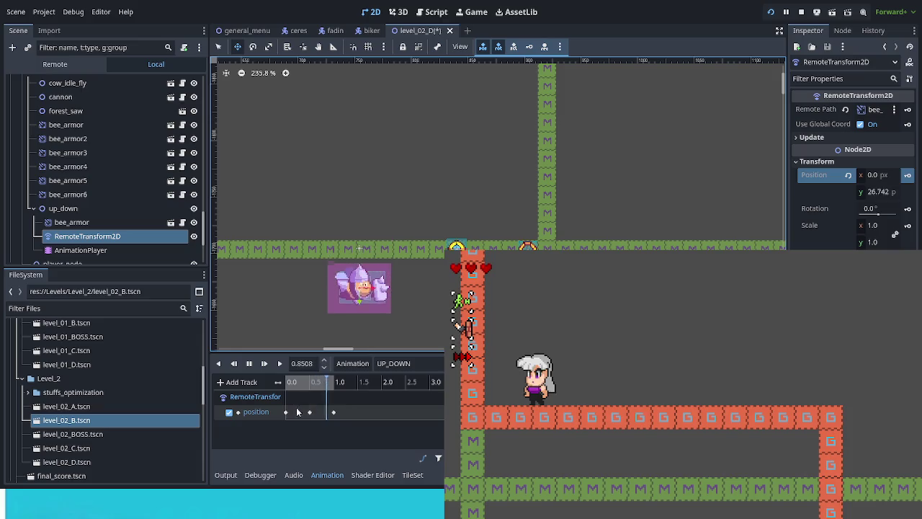
{"action": "left_click", "coordinate": [250, 363]}
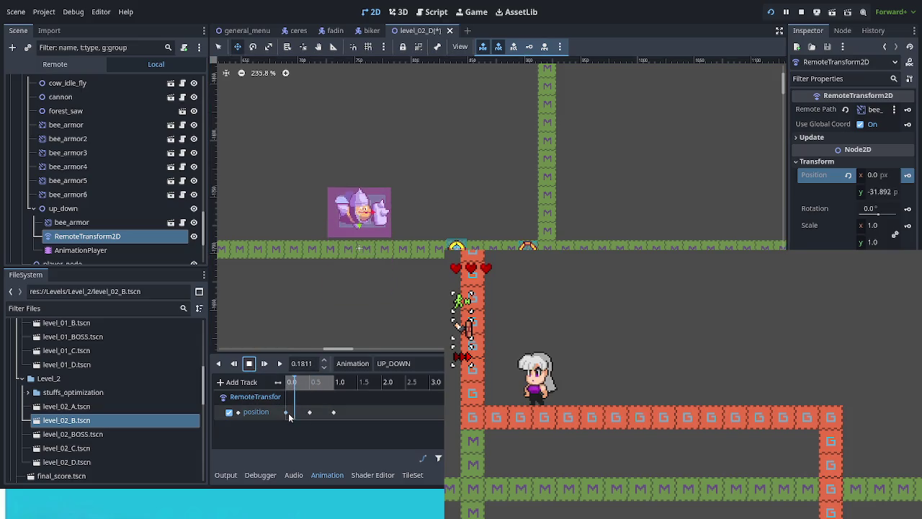
- Try an easing of 1.86 on the 0.5 s keyframe, then undo it
{"action": "left_click", "coordinate": [309, 412]}
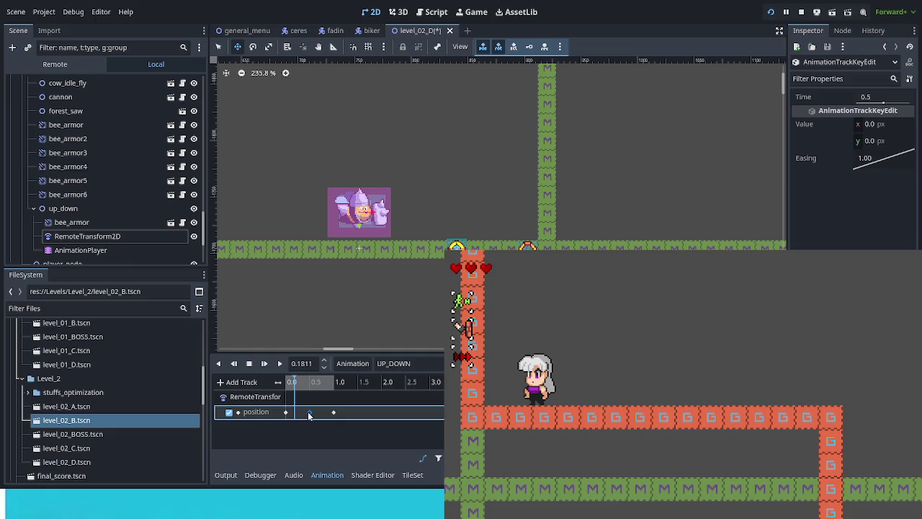
{"action": "left_click_drag", "start_coordinate": [882, 161], "coordinate": [892, 165]}
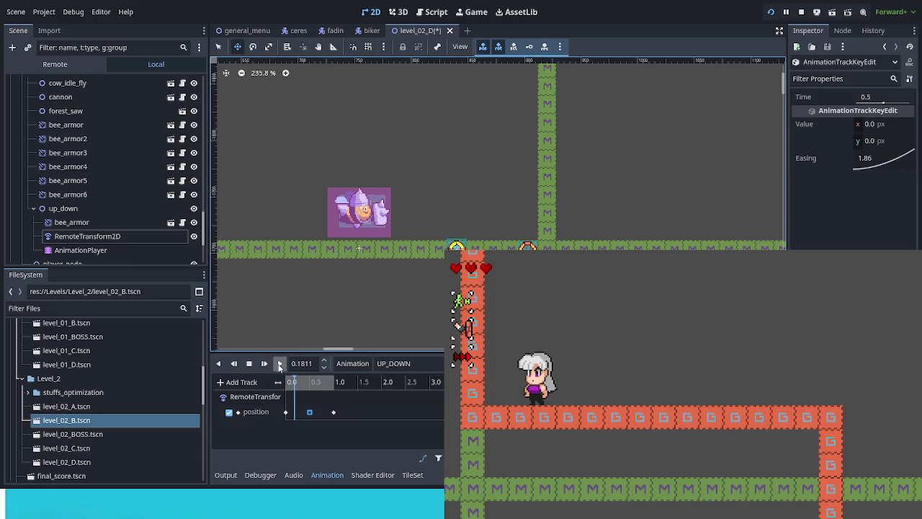
{"action": "left_click", "coordinate": [280, 366]}
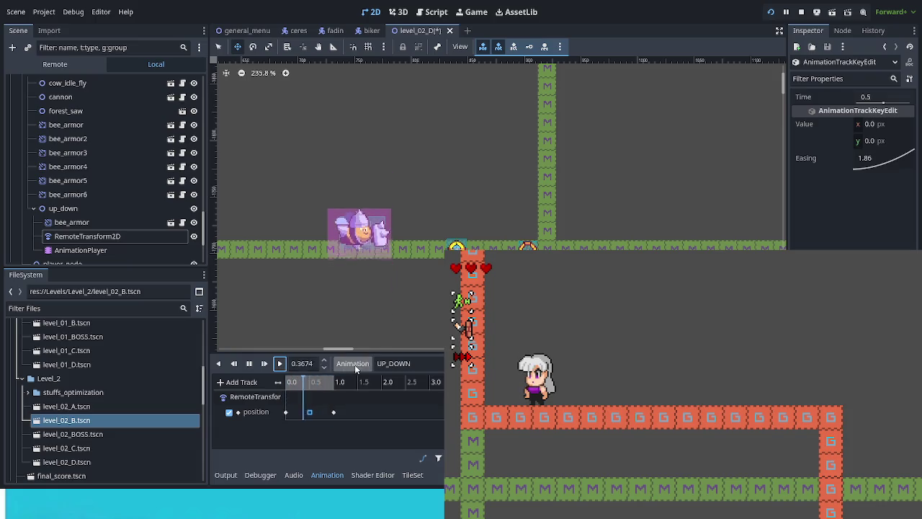
{"action": "key", "text": "ctrl+z"}
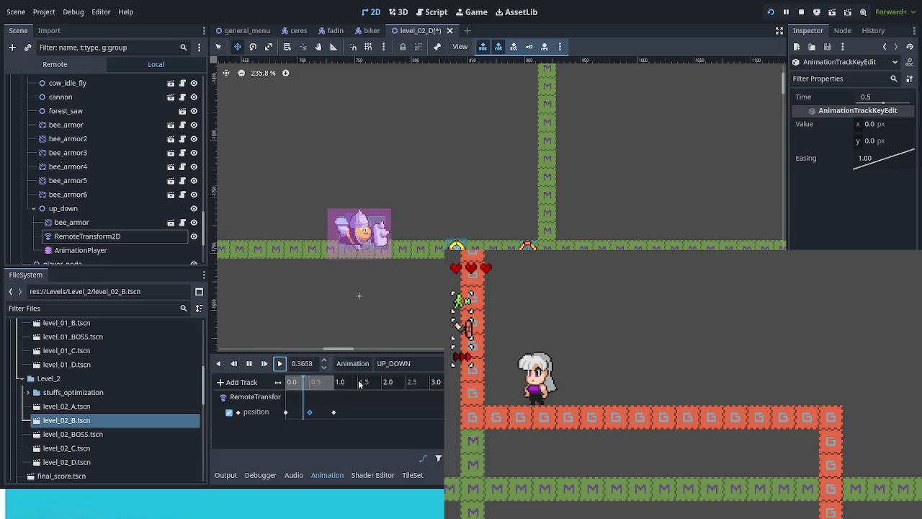
{"action": "left_click", "coordinate": [248, 363]}
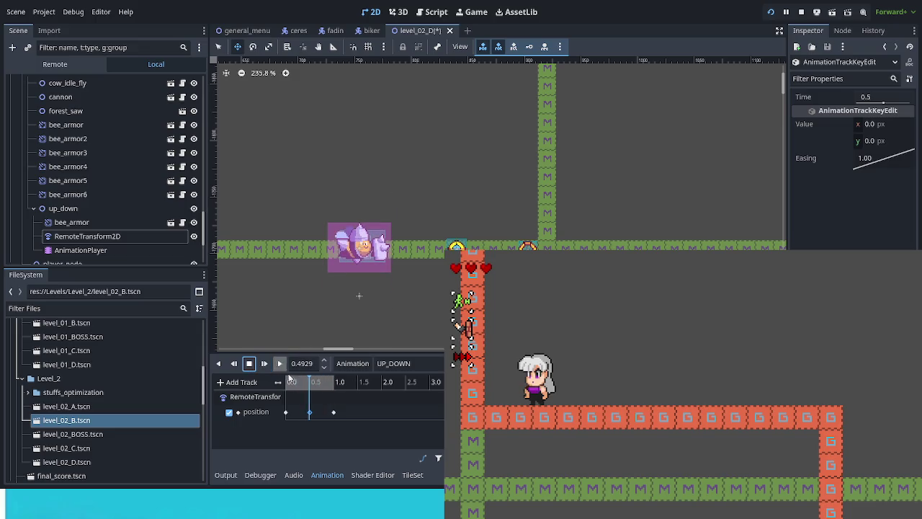
- Set easing of about 1.86 on the 0.0 s and 1.0 s keyframes and preview
{"action": "left_click", "coordinate": [285, 412]}
{"action": "mouse_move", "coordinate": [886, 160]}
{"action": "left_mouse_down"}
{"action": "mouse_move", "coordinate": [898, 166]}
{"action": "mouse_move", "coordinate": [871, 160]}
{"action": "mouse_move", "coordinate": [870, 168]}
{"action": "left_mouse_up"}
{"action": "double_click", "coordinate": [867, 164]}
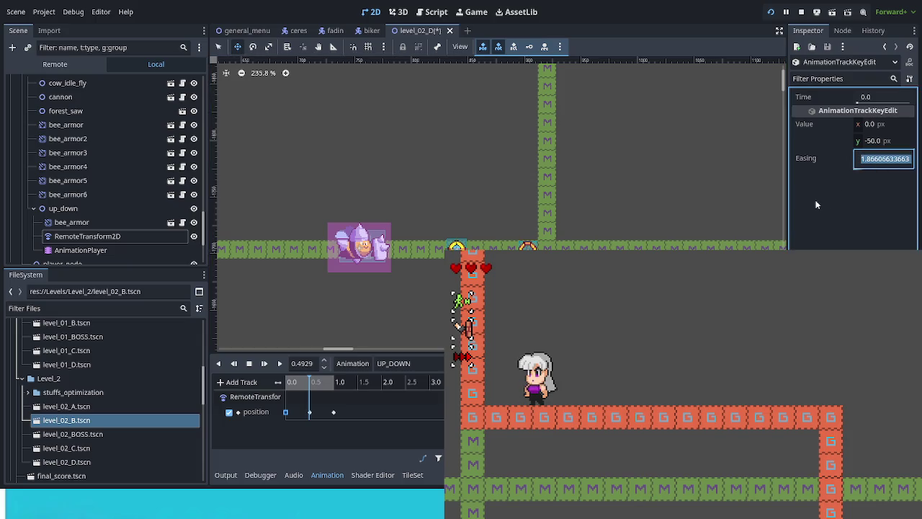
{"action": "left_click", "coordinate": [334, 412]}
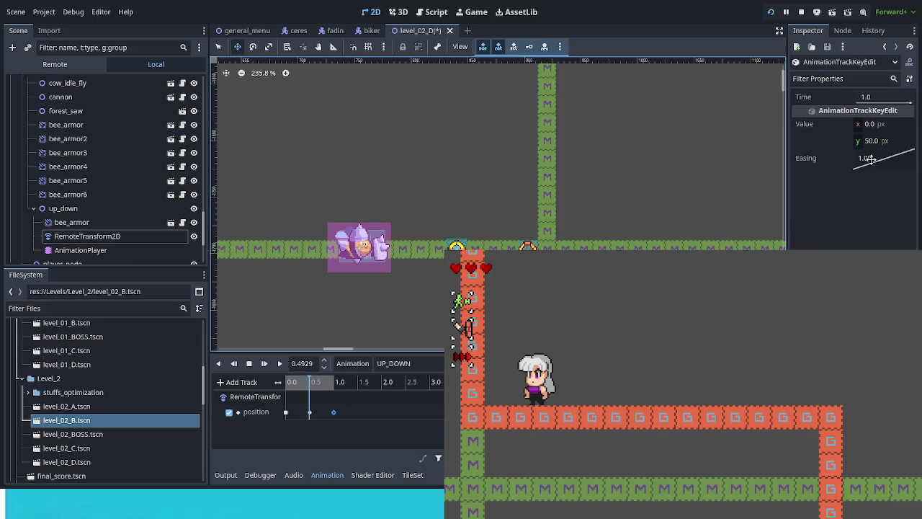
{"action": "double_click", "coordinate": [870, 159]}
{"action": "key", "text": "Return"}
{"action": "left_click", "coordinate": [280, 363]}
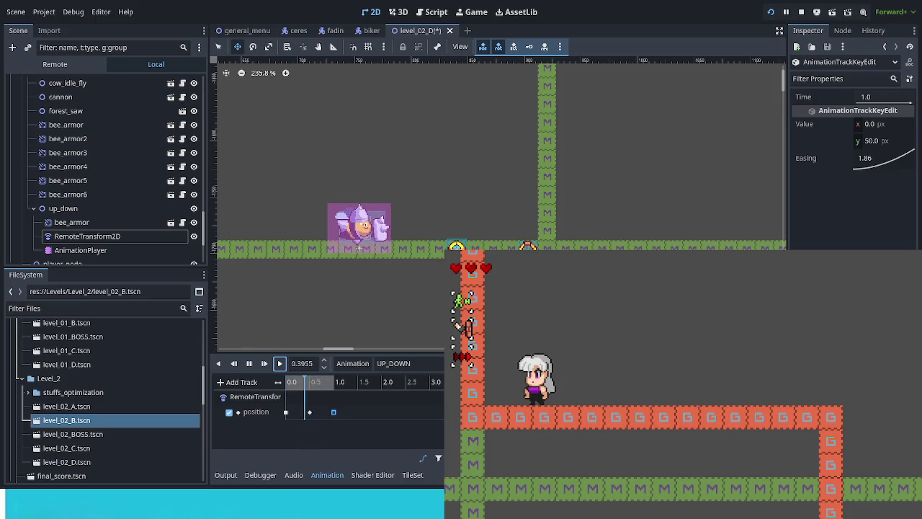
- Delete the 0.5 s position keyframe and replay UP_DOWN with only the 0.0 and 1.0 keys
{"action": "left_click", "coordinate": [290, 327]}
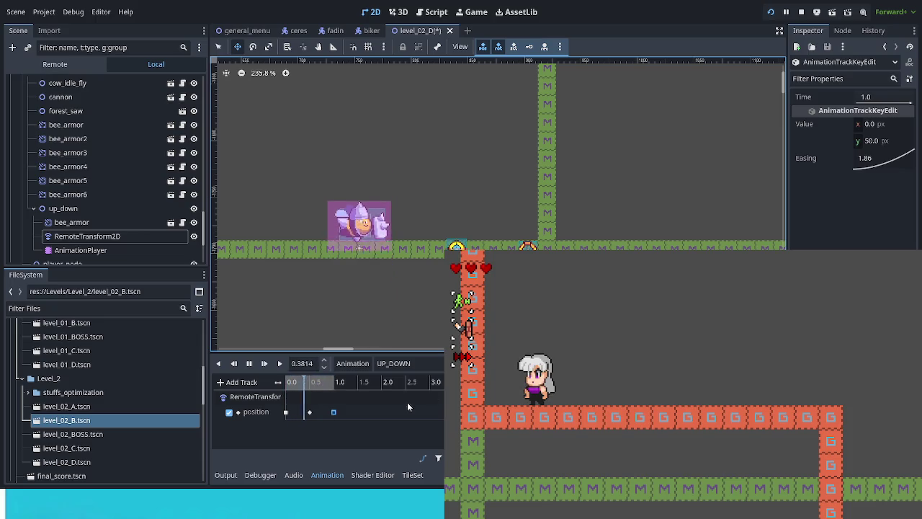
{"action": "left_click", "coordinate": [310, 412]}
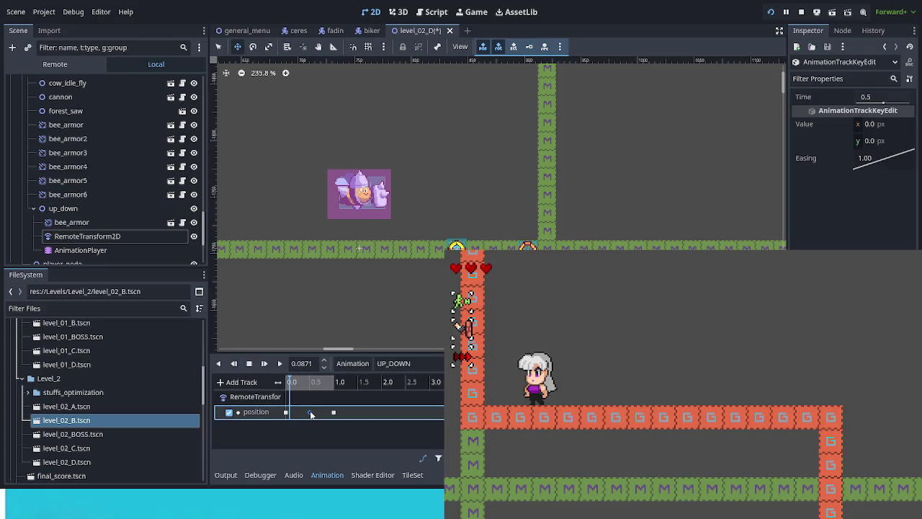
{"action": "key", "text": "Delete"}
{"action": "left_click", "coordinate": [280, 364]}
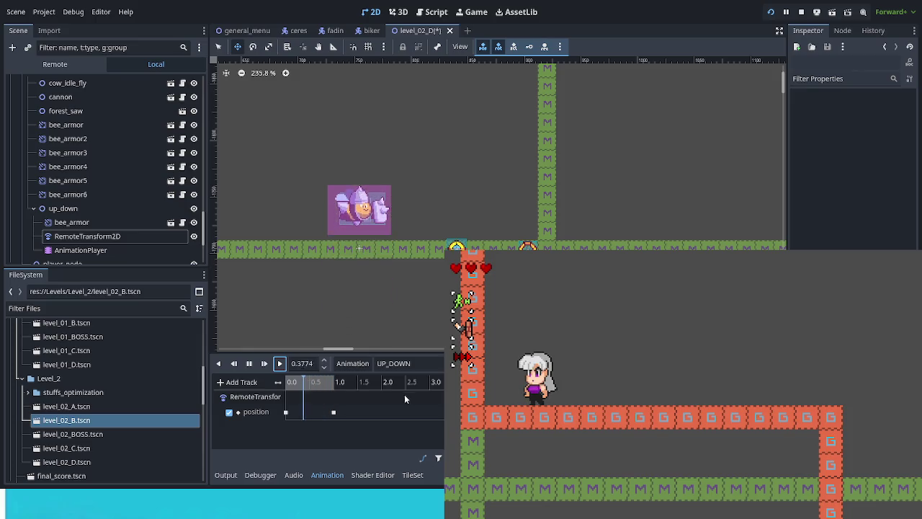
- Try moving the first position key to about 1.67 s, then undo to keep it at 0 s
{"action": "left_click", "coordinate": [248, 363]}
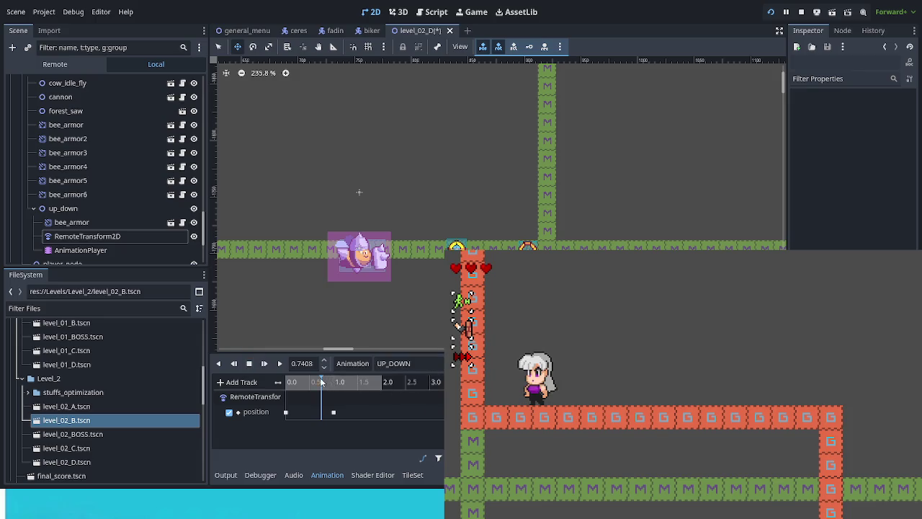
{"action": "left_click_drag", "start_coordinate": [322, 382], "coordinate": [393, 396]}
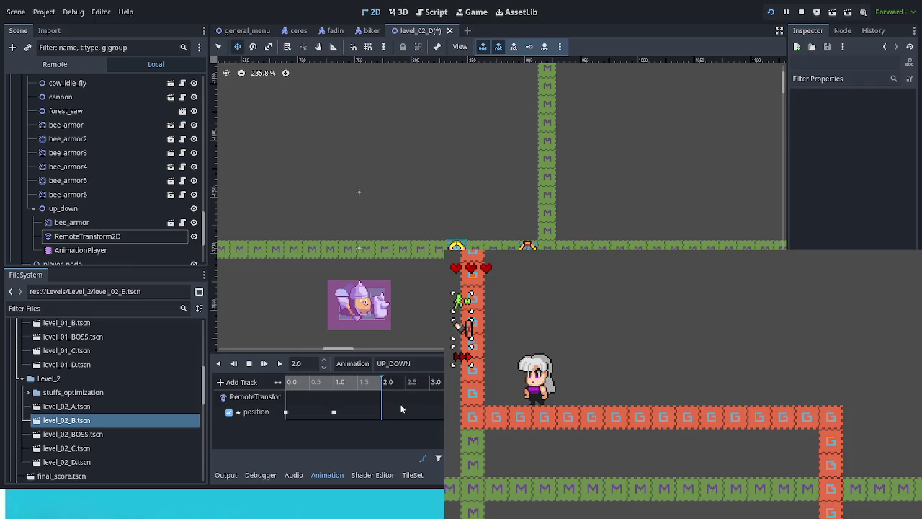
{"action": "left_click", "coordinate": [286, 413]}
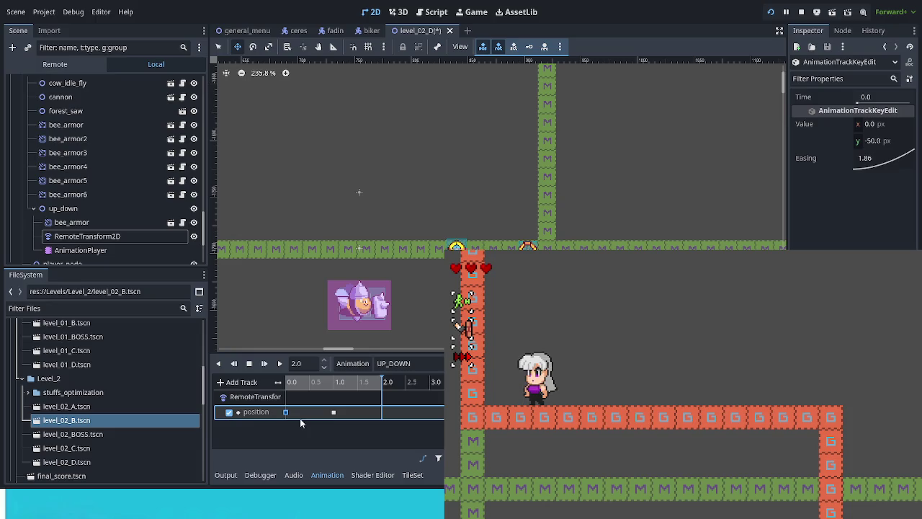
{"action": "left_click", "coordinate": [364, 382]}
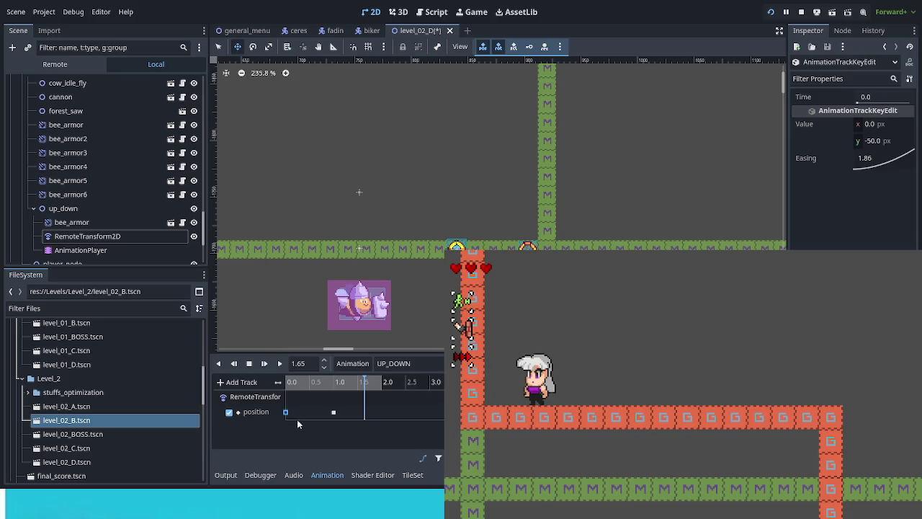
{"action": "left_click", "coordinate": [297, 415]}
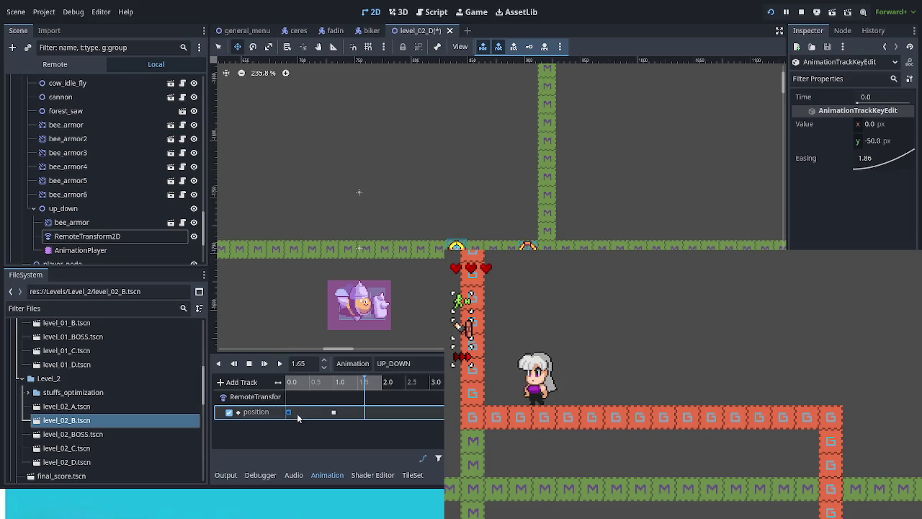
{"action": "left_click_drag", "start_coordinate": [366, 419], "coordinate": [367, 419]}
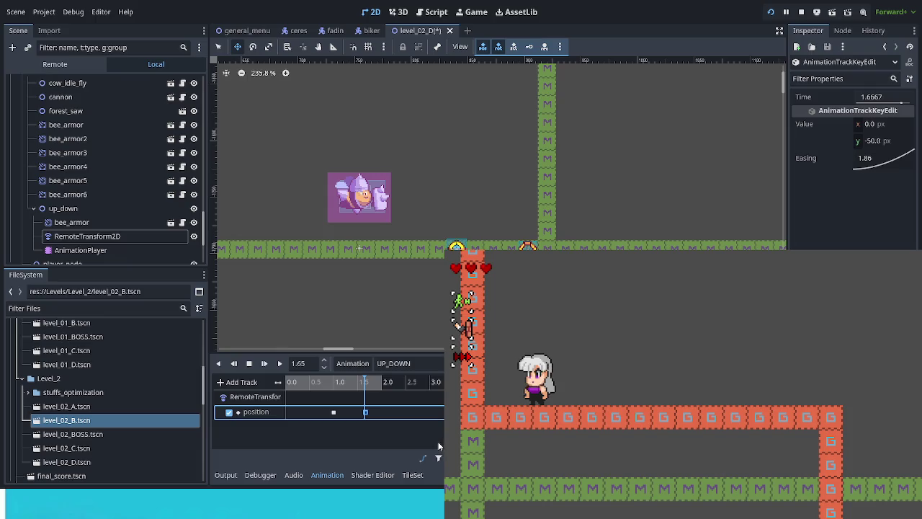
{"action": "key", "text": "ctrl+z"}
- Place the last position key at 2.0 s and play UP_DOWN from the start
{"action": "left_click_drag", "start_coordinate": [321, 388], "coordinate": [304, 388]}
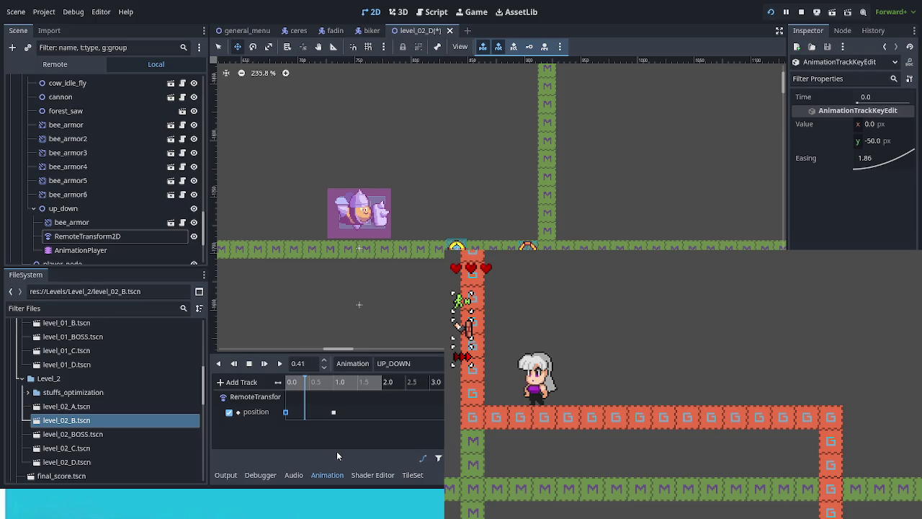
{"action": "left_click_drag", "start_coordinate": [308, 386], "coordinate": [363, 387]}
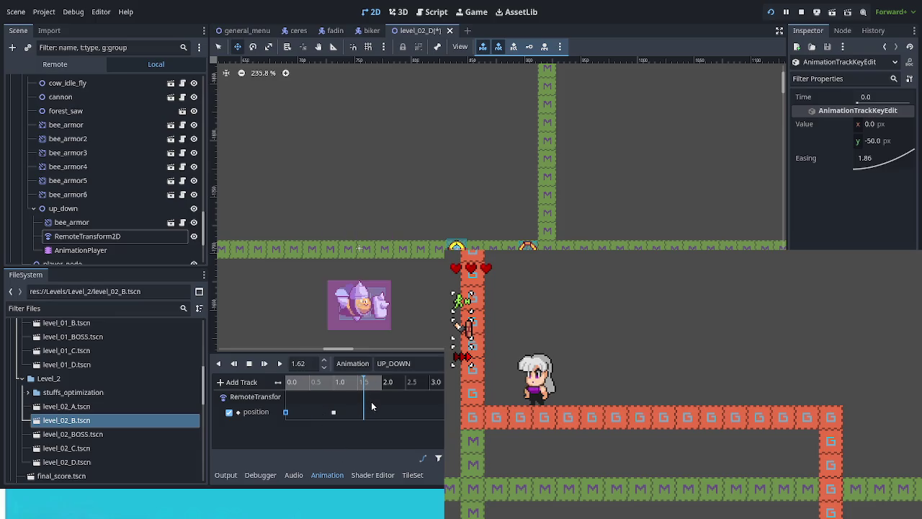
{"action": "left_click", "coordinate": [372, 409]}
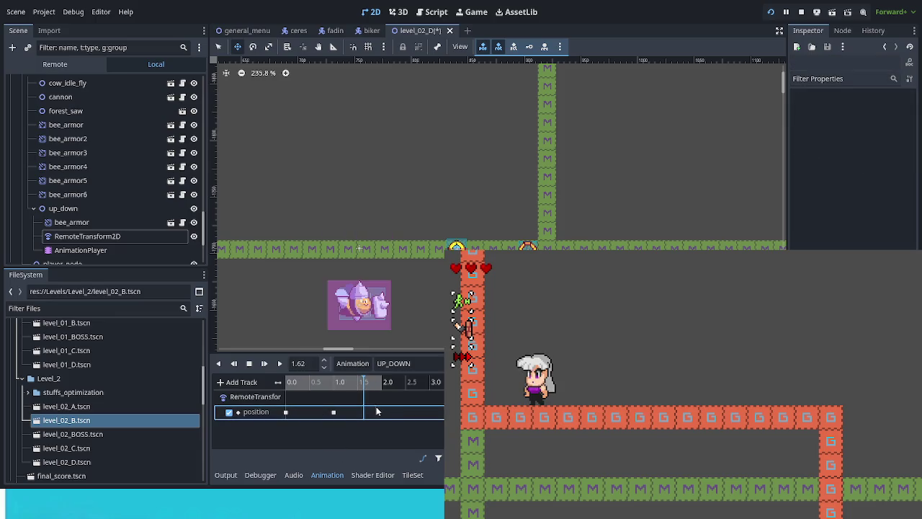
{"action": "left_click", "coordinate": [381, 384]}
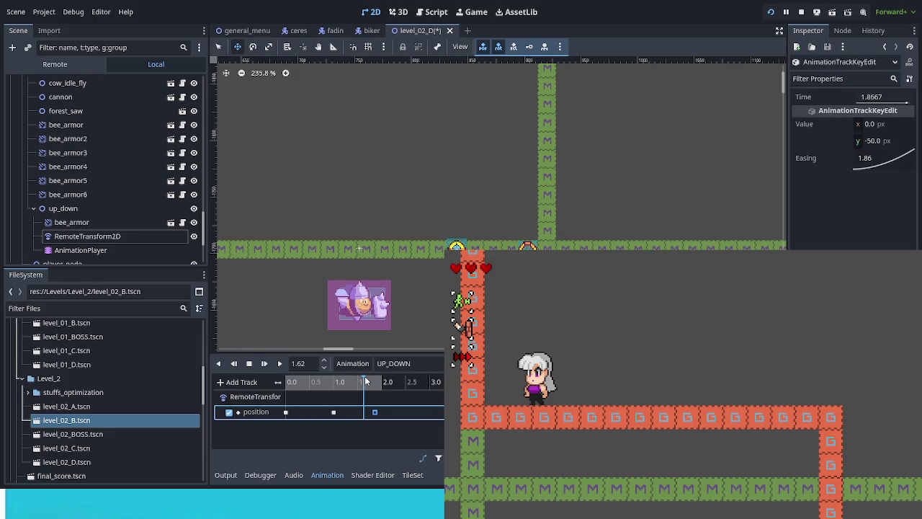
{"action": "left_click", "coordinate": [377, 413]}
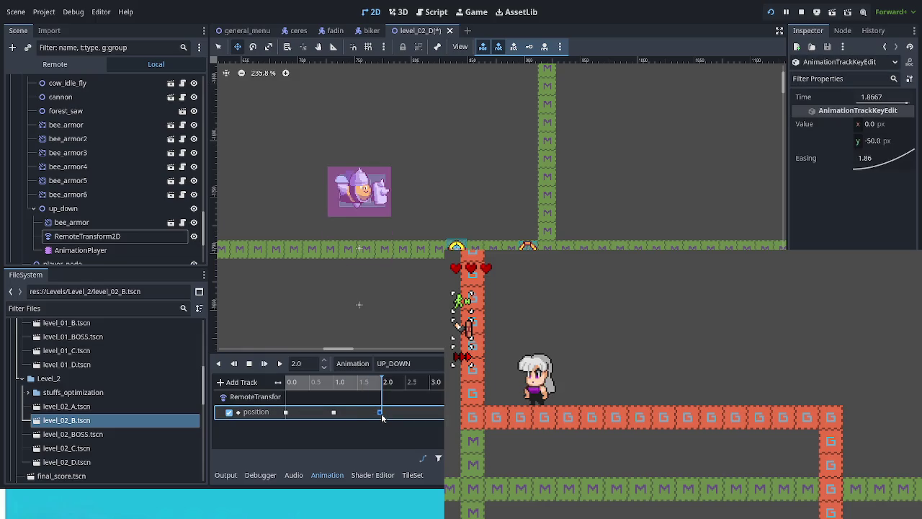
{"action": "left_click", "coordinate": [279, 363]}
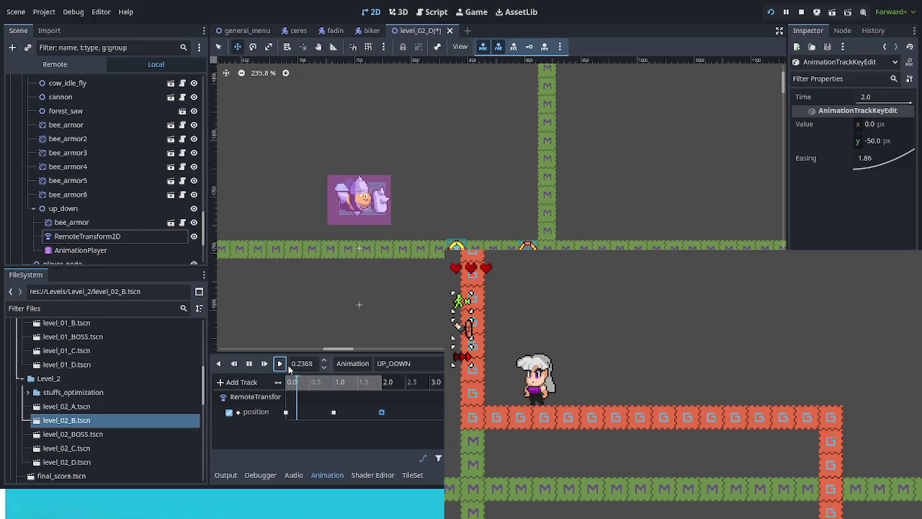
- Delete the middle key, undo back to keys at 0, 0.5 and 1 s, and preview
{"action": "left_click", "coordinate": [249, 364]}
{"action": "left_click", "coordinate": [333, 413]}
{"action": "key", "text": "Delete"}
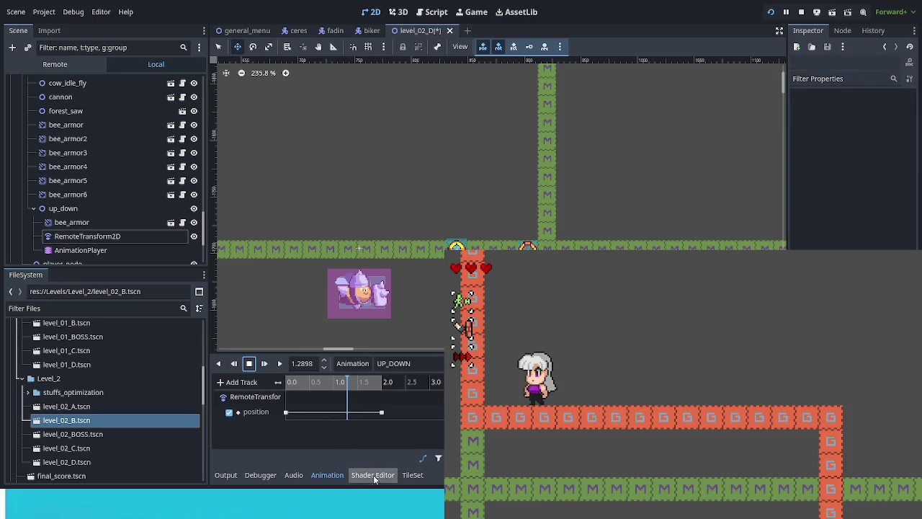
{"action": "left_click", "coordinate": [346, 386]}
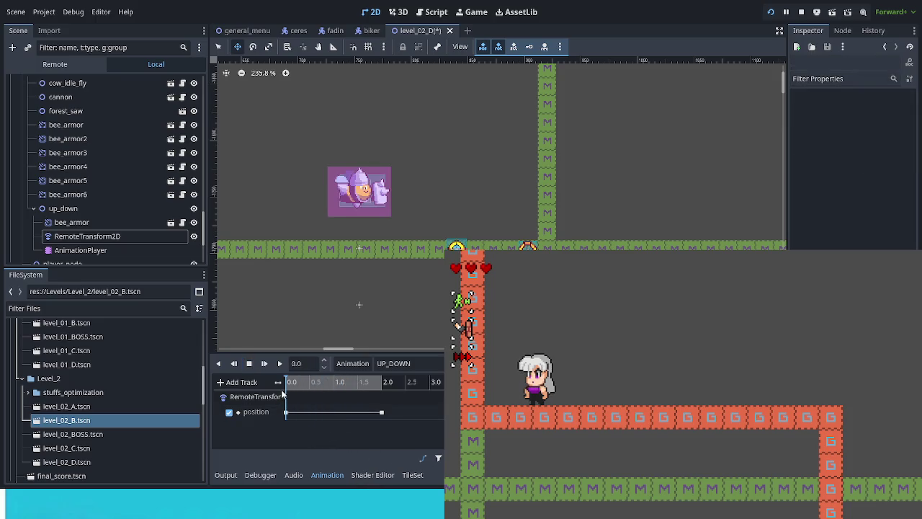
{"action": "key", "text": "ctrl+z"}
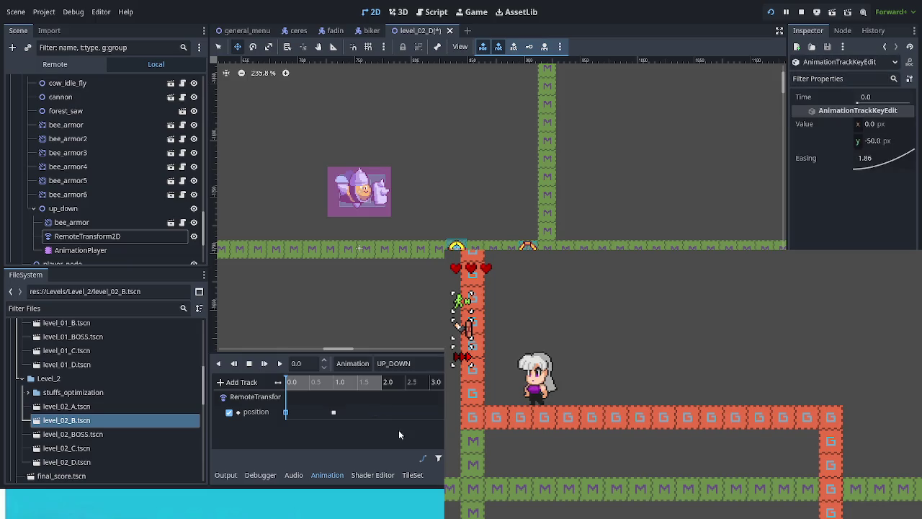
{"action": "key", "text": "ctrl+z"}
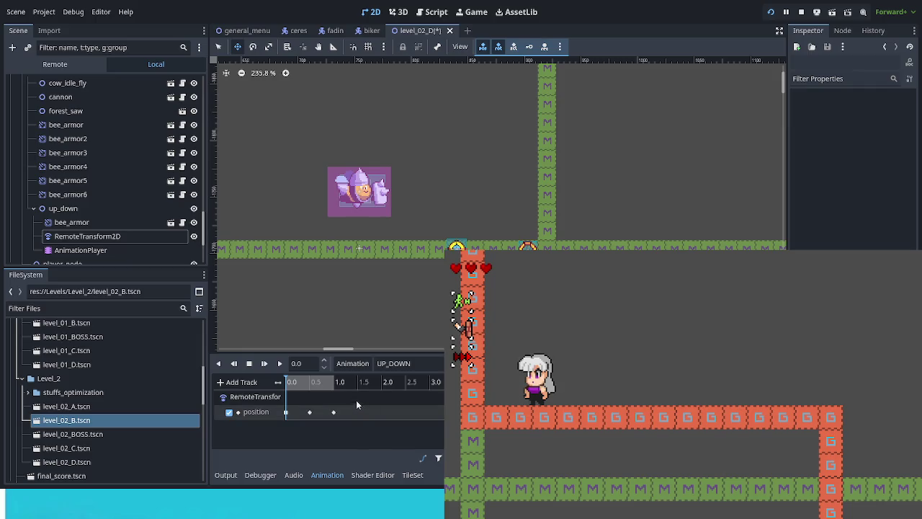
{"action": "left_click", "coordinate": [281, 363]}
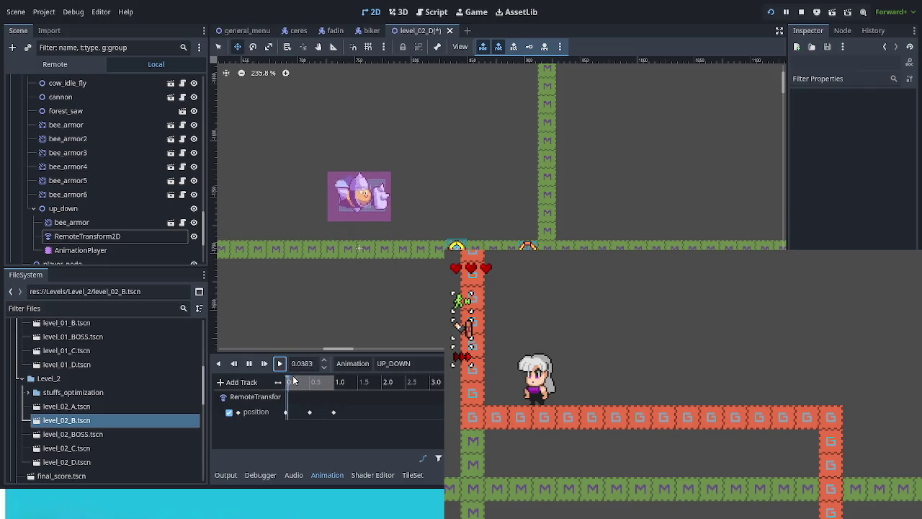
- Delete the 0.5 s key so the one-second loop bobs between two keys
{"action": "left_click", "coordinate": [249, 363]}
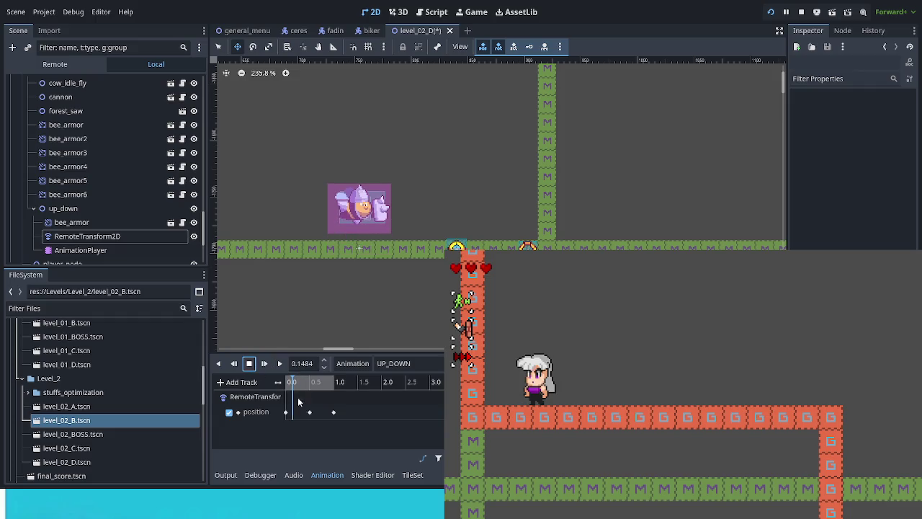
{"action": "left_click", "coordinate": [310, 414]}
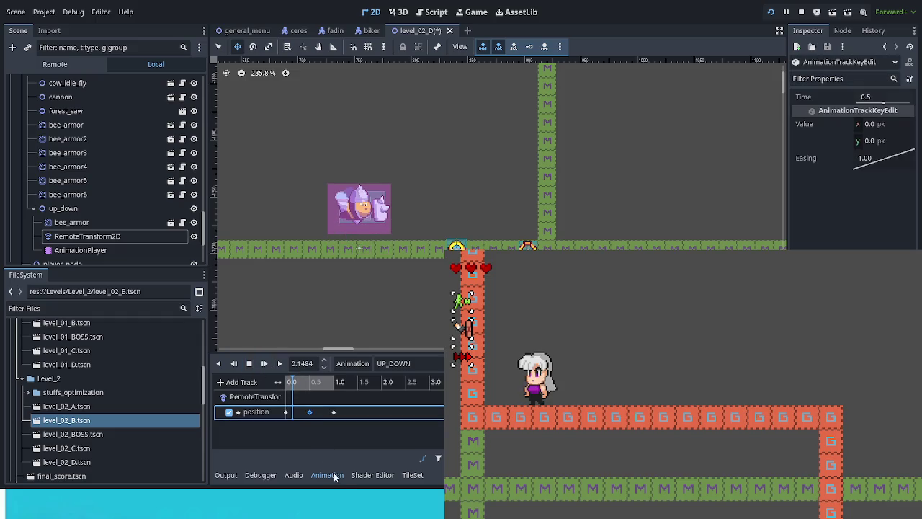
{"action": "key", "text": "Delete"}
{"action": "left_click", "coordinate": [280, 363]}
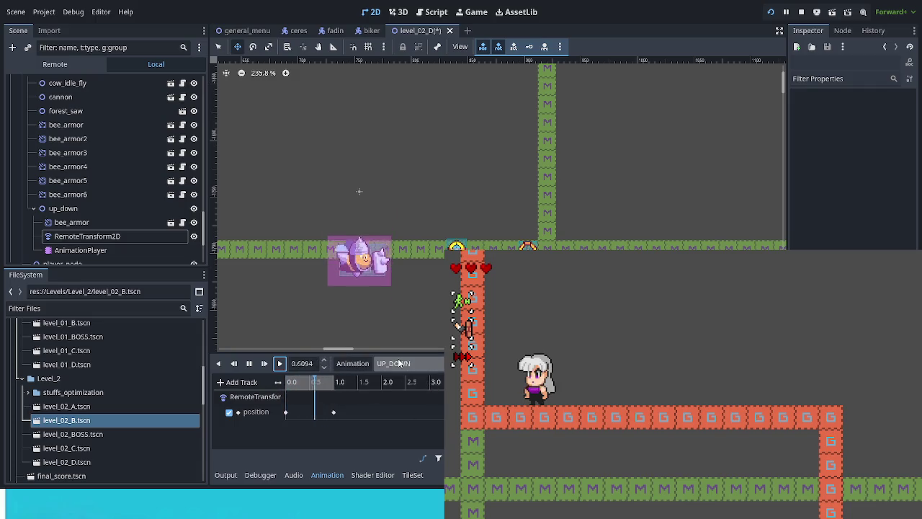
- Save level_02_D, run the game, move and dash right, then close it with F8
{"action": "key", "text": "s"}
{"action": "key", "text": "ctrl+s"}
{"action": "left_click", "coordinate": [281, 363]}
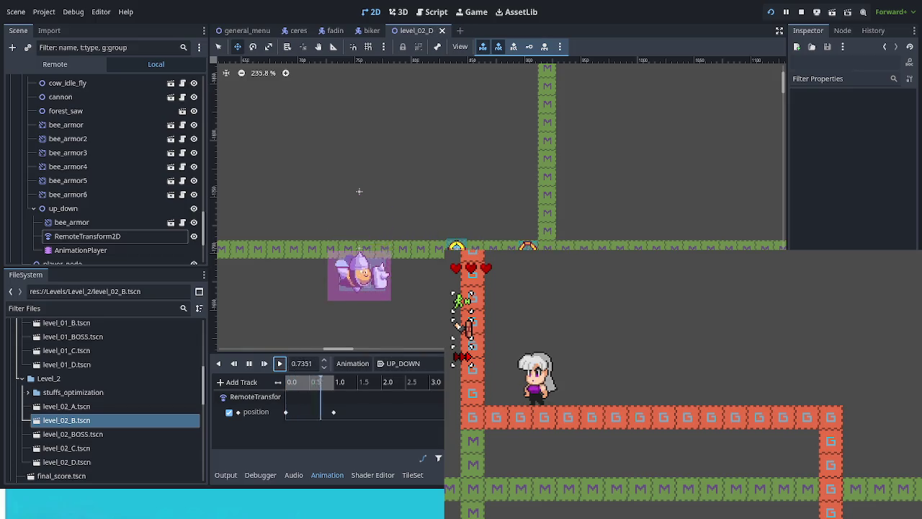
{"action": "key", "text": "Right"}
{"action": "key", "text": "shift"}
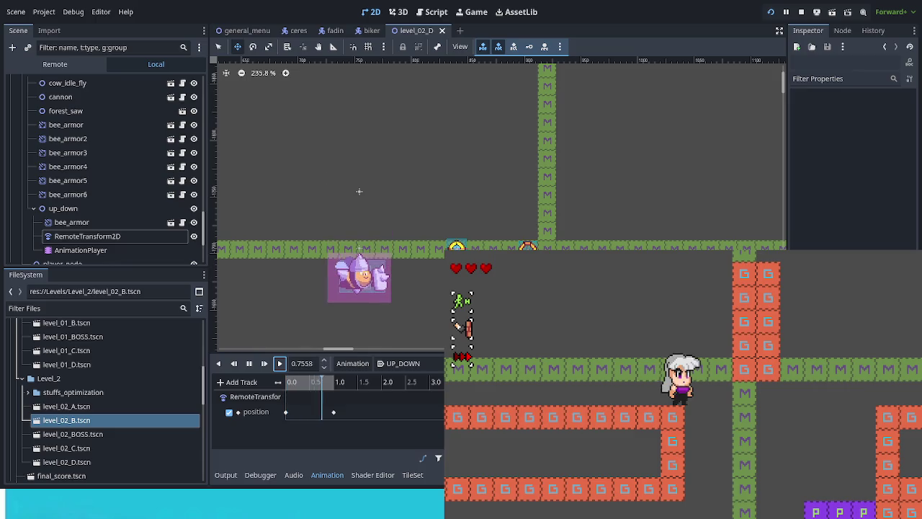
{"action": "key", "text": "F8"}
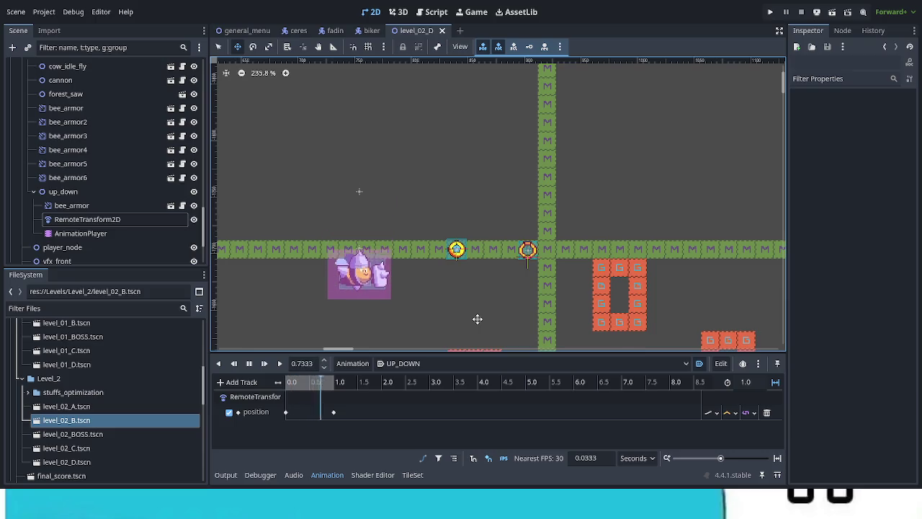
- Save, choose Continuar, enter Floresta Abelhuda 4, and dash through toward the armored bees
{"action": "key", "text": "ctrl+s"}
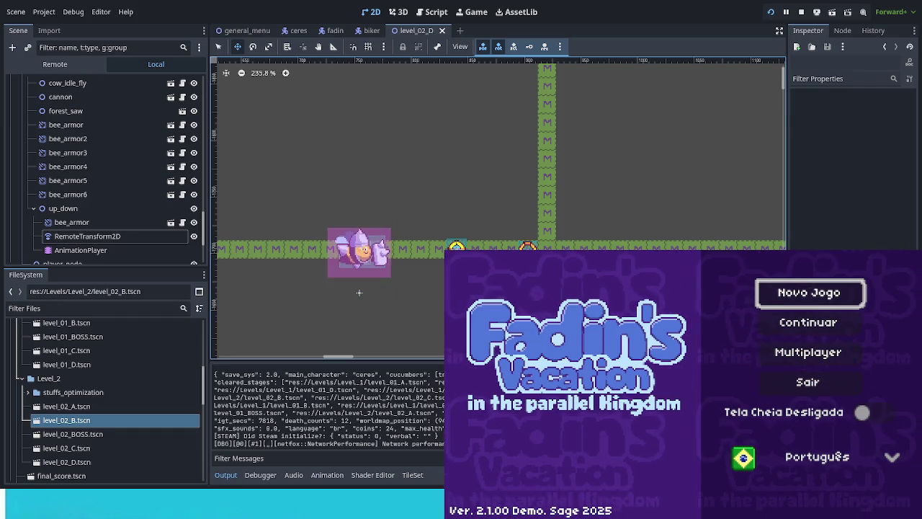
{"action": "key", "text": "Down"}
{"action": "key", "text": "Return"}
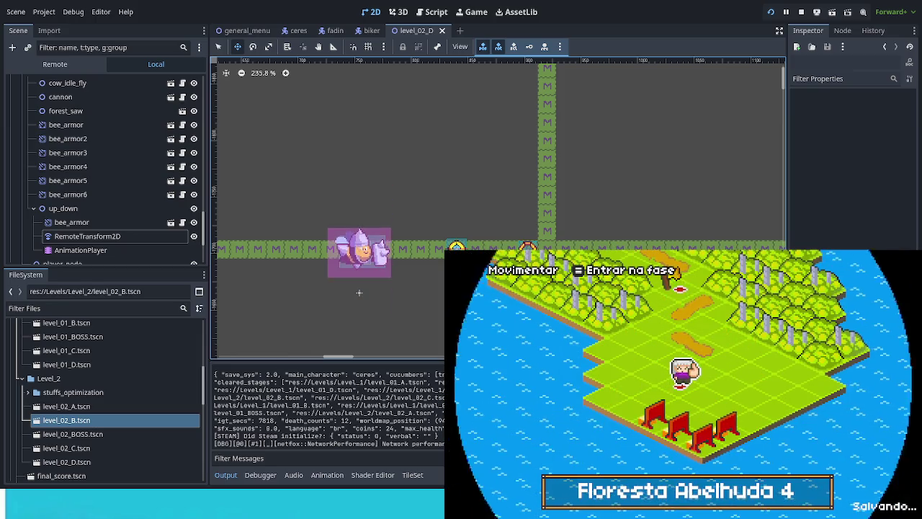
{"action": "key", "text": "Return"}
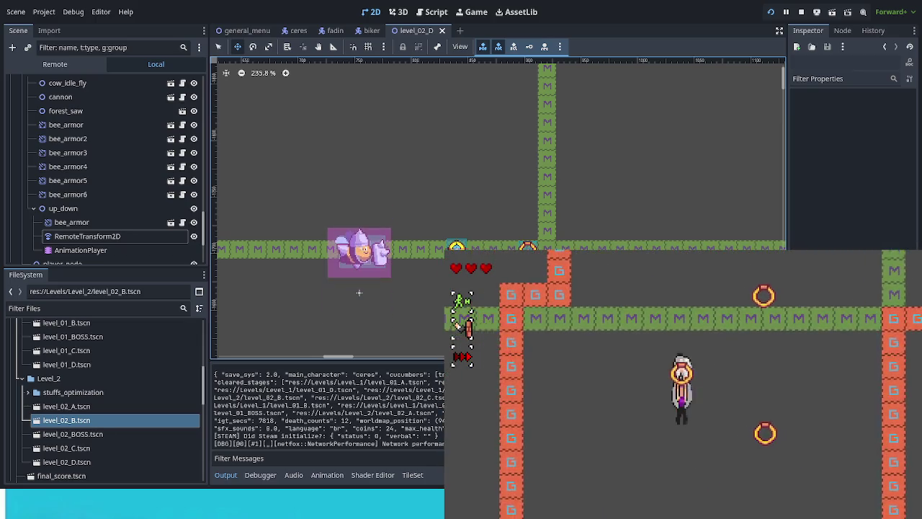
{"action": "key", "text": "x"}
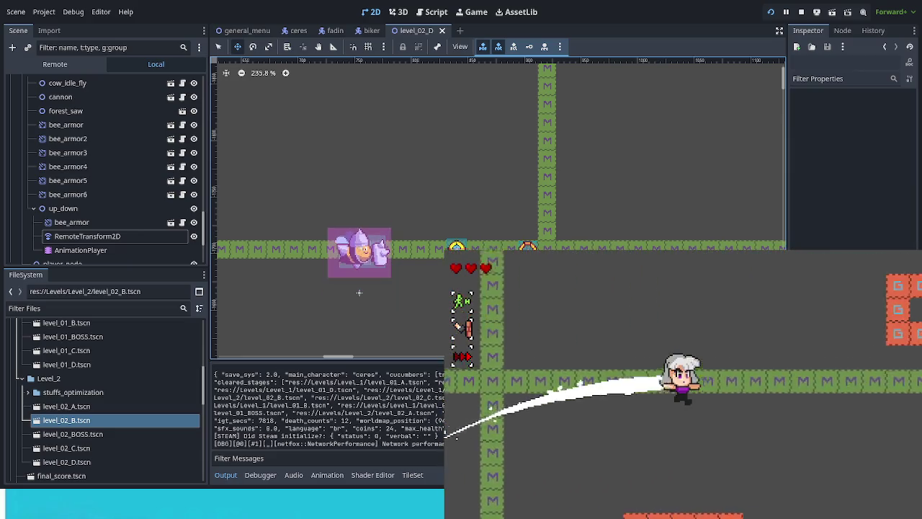
{"action": "key", "text": "Right"}
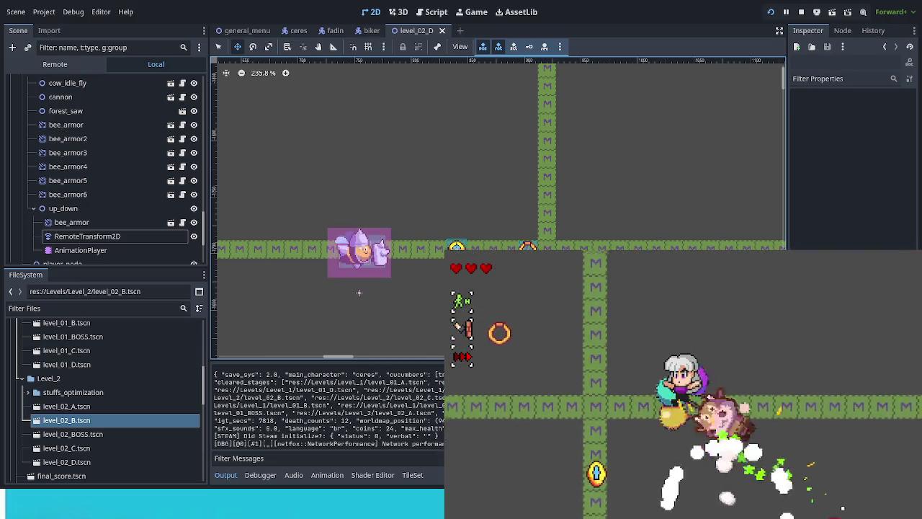
{"action": "key", "text": "Left"}
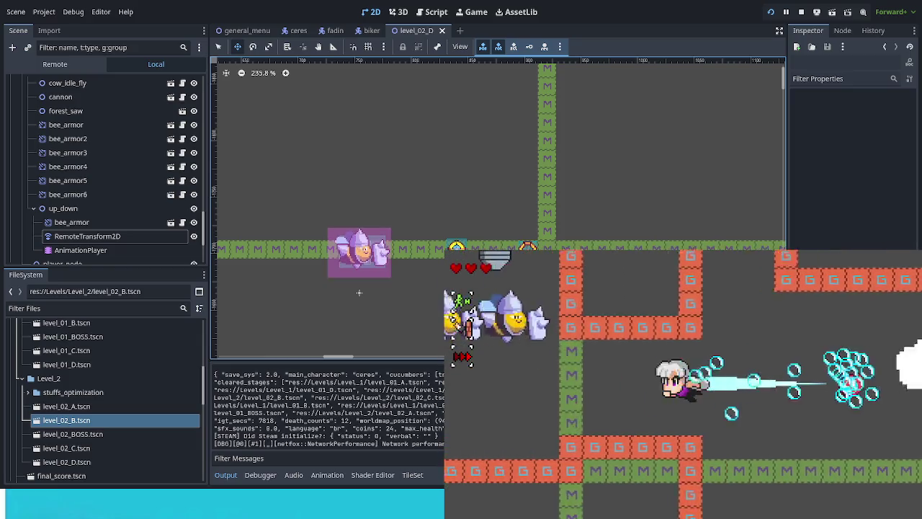
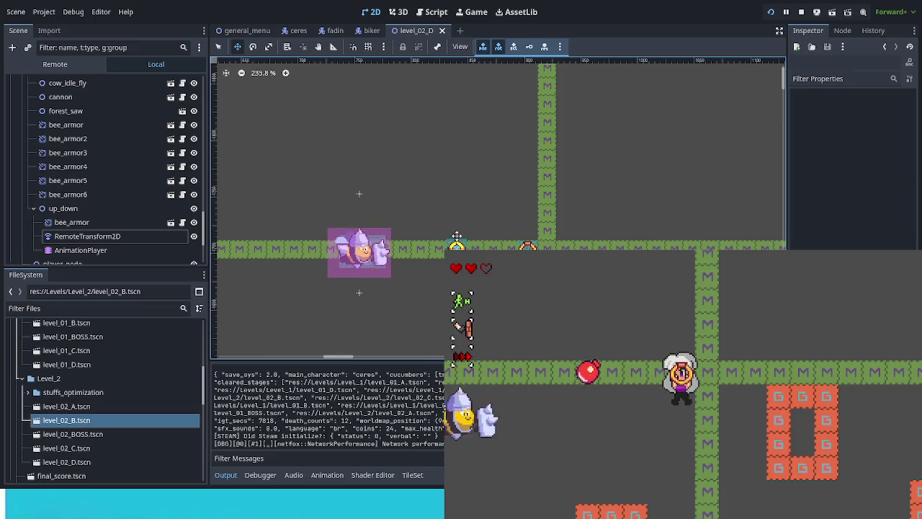
- Duplicate ring_anchor12 as ring_anchor13, then stop the running game and return to the 2D view
{"action": "left_click", "coordinate": [59, 208]}
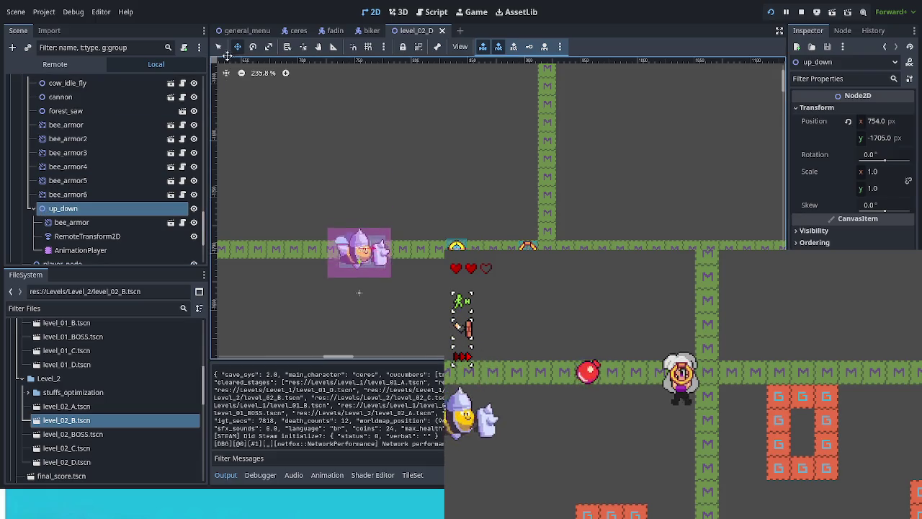
{"action": "left_click", "coordinate": [528, 246]}
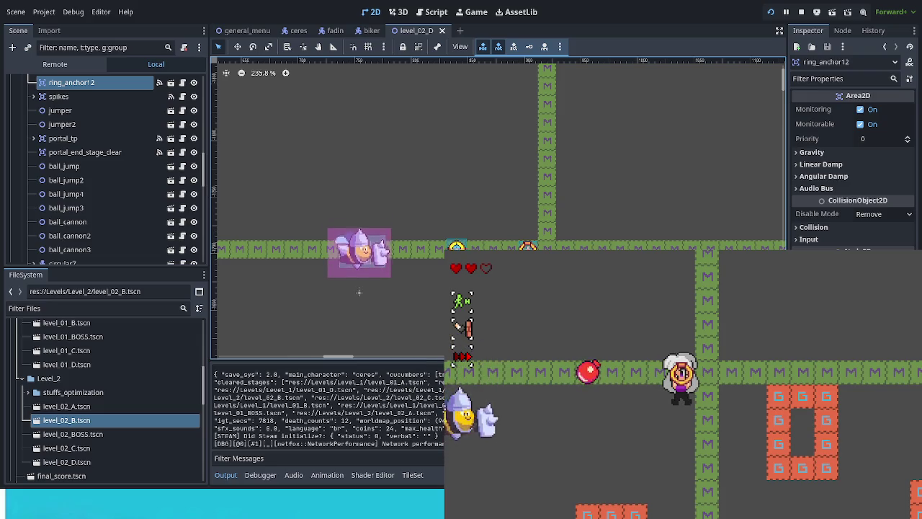
{"action": "scroll", "coordinate": [94, 129], "scroll_direction": "up", "scroll_amount": 2}
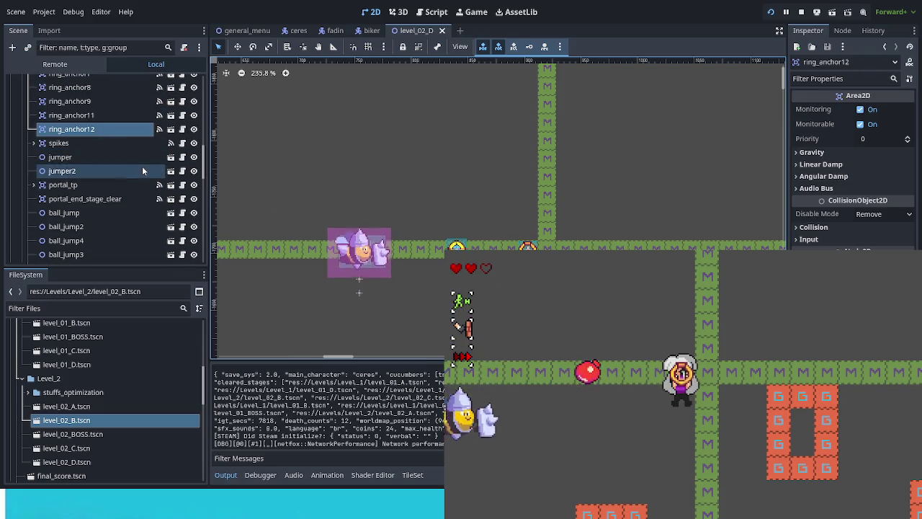
{"action": "key", "text": "ctrl+d"}
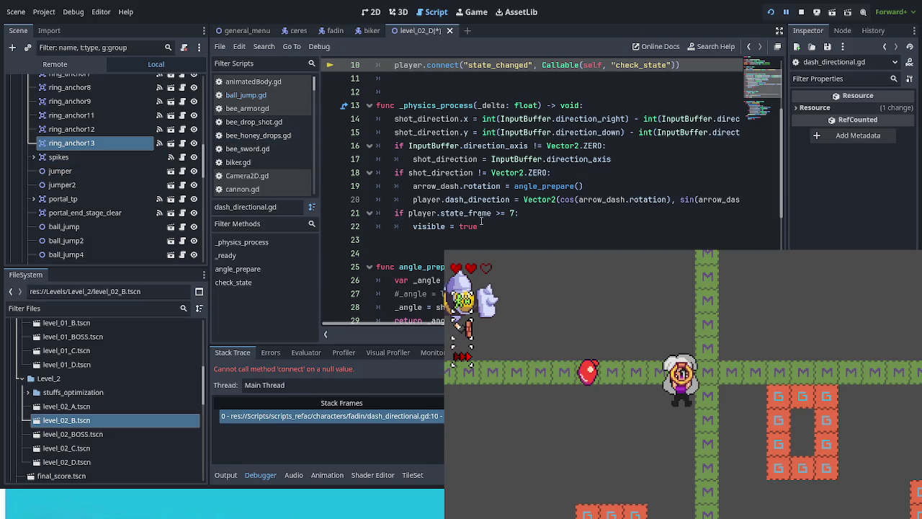
{"action": "left_click", "coordinate": [801, 12]}
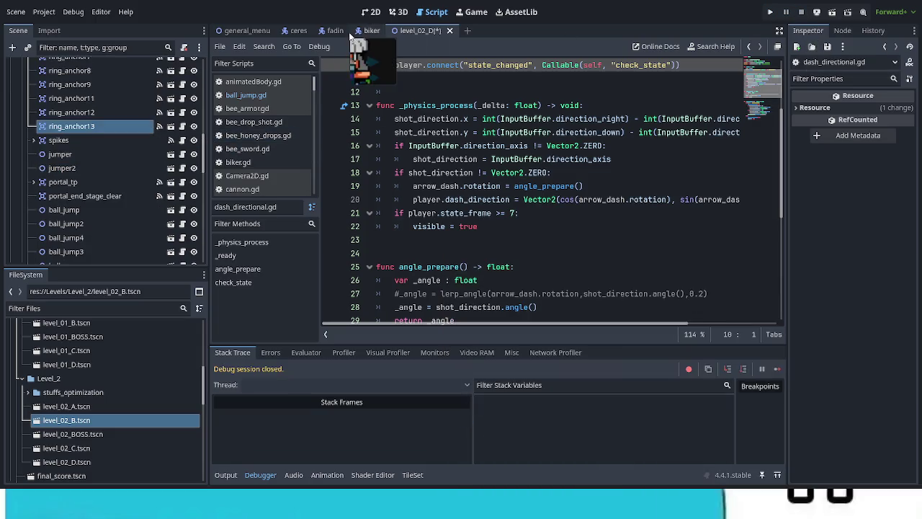
{"action": "left_click", "coordinate": [371, 12]}
- Move ring_anchor13 155 px left onto the corridor junction and save level_02_D
{"action": "left_click", "coordinate": [238, 47]}
{"action": "mouse_move", "coordinate": [515, 300]}
{"action": "left_mouse_down"}
{"action": "mouse_move", "coordinate": [274, 300]}
{"action": "mouse_move", "coordinate": [463, 296]}
{"action": "mouse_move", "coordinate": [386, 292]}
{"action": "left_mouse_up"}
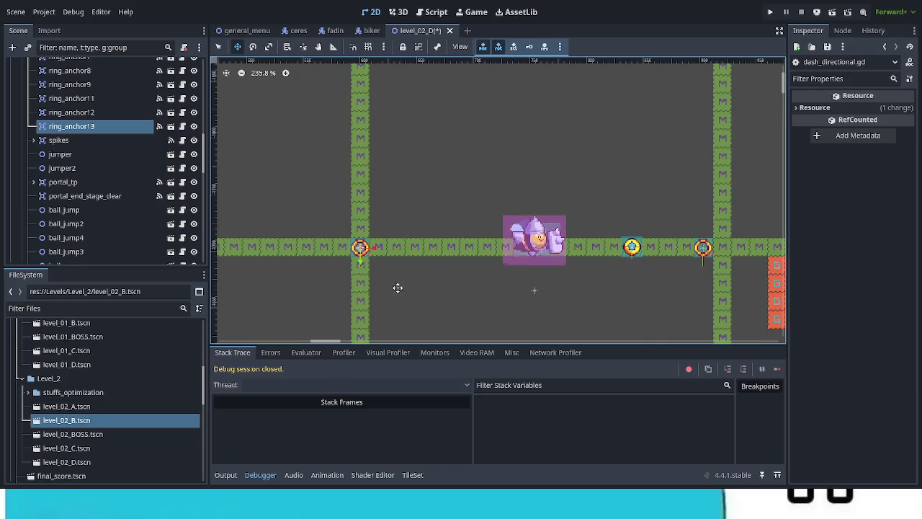
{"action": "scroll", "coordinate": [397, 288], "scroll_direction": "down", "scroll_amount": 4}
{"action": "key", "text": "ctrl+s"}
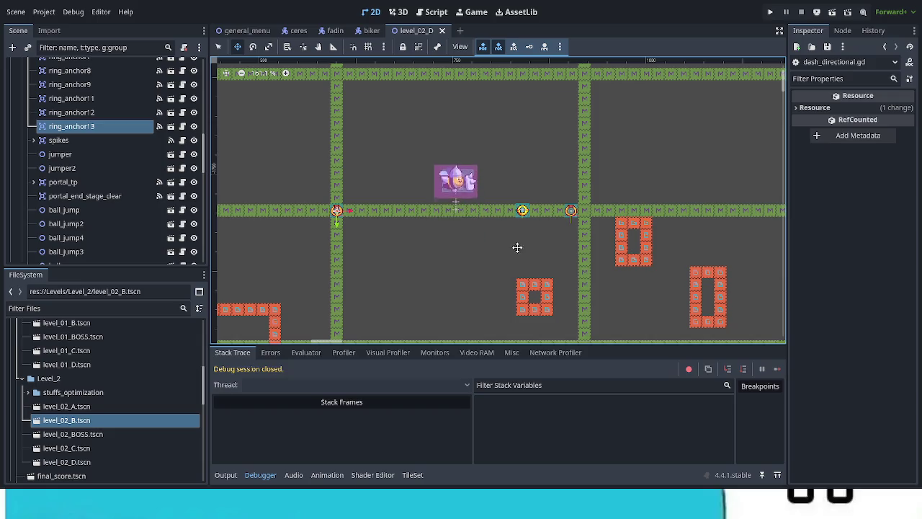
- Pan across the level and select the bee_armor6 enemy
{"action": "scroll", "coordinate": [373, 281], "scroll_direction": "down", "scroll_amount": 3}
{"action": "mouse_move", "coordinate": [374, 278]}
{"action": "left_mouse_down"}
{"action": "mouse_move", "coordinate": [396, 190]}
{"action": "mouse_move", "coordinate": [391, 74]}
{"action": "mouse_move", "coordinate": [381, 322]}
{"action": "left_mouse_up"}
{"action": "left_click_drag", "start_coordinate": [331, 309], "coordinate": [394, 227]}
{"action": "left_click", "coordinate": [220, 49]}
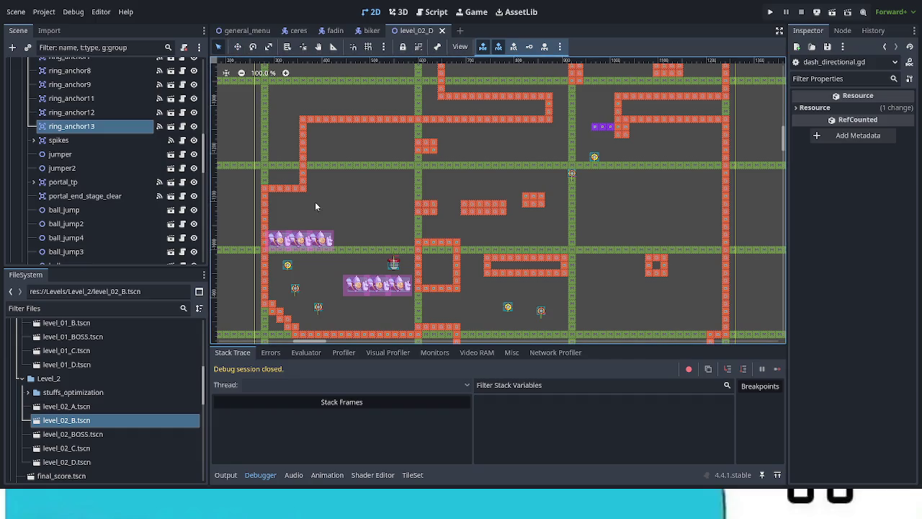
{"action": "left_click", "coordinate": [322, 244]}
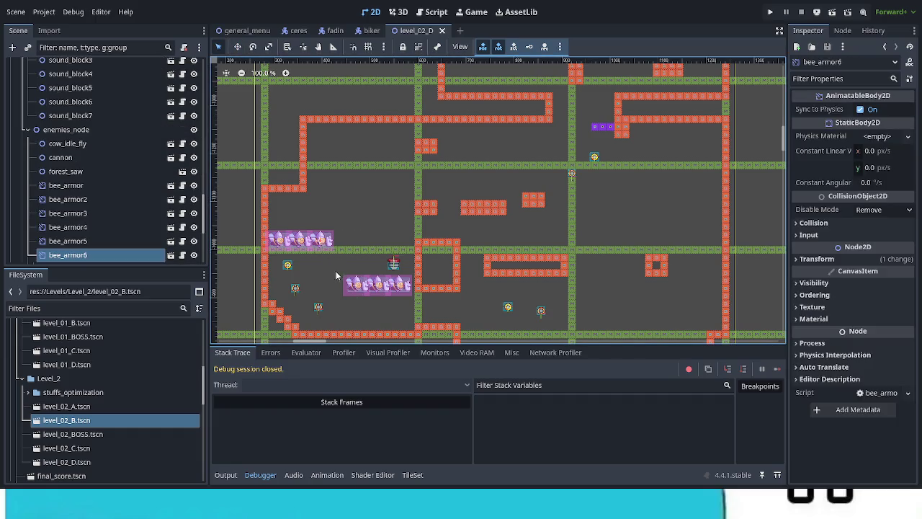
- Duplicate bee_armor6 as bee_armor7, 49 px to its right, and check its placement by toggling visibility
{"action": "scroll", "coordinate": [323, 255], "scroll_direction": "up", "scroll_amount": 8}
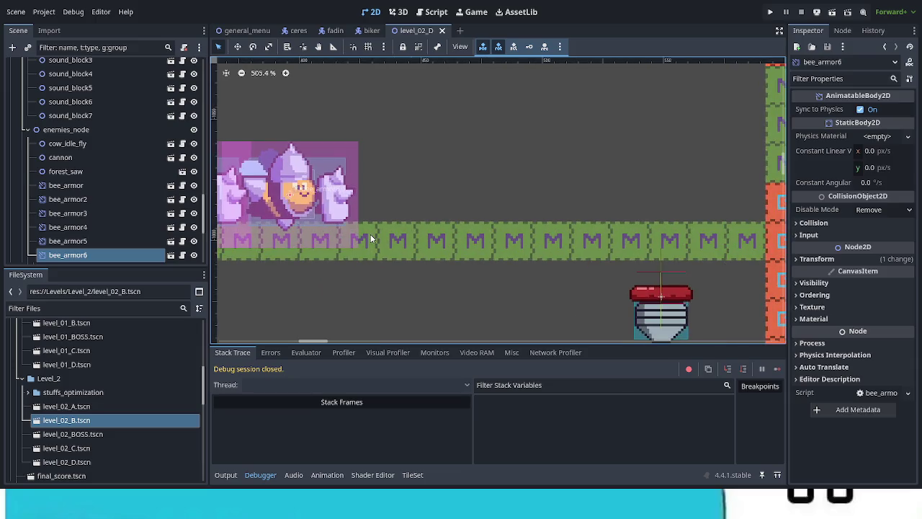
{"action": "key", "text": "ctrl+d"}
{"action": "left_click", "coordinate": [237, 46]}
{"action": "scroll", "coordinate": [303, 228], "scroll_direction": "up", "scroll_amount": 2}
{"action": "mouse_move", "coordinate": [301, 228]}
{"action": "left_mouse_down"}
{"action": "mouse_move", "coordinate": [459, 228]}
{"action": "mouse_move", "coordinate": [440, 226]}
{"action": "left_mouse_up"}
{"action": "scroll", "coordinate": [405, 258], "scroll_direction": "down", "scroll_amount": 2}
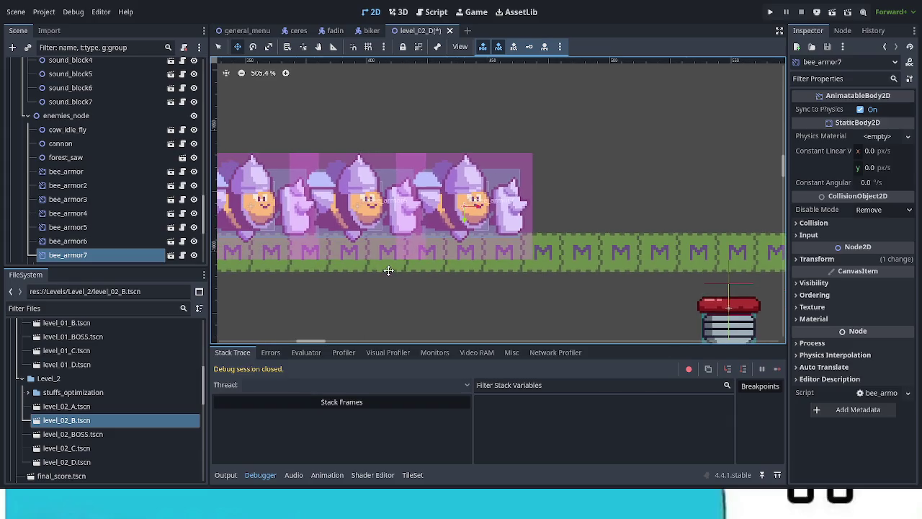
{"action": "scroll", "coordinate": [391, 269], "scroll_direction": "down", "scroll_amount": 6}
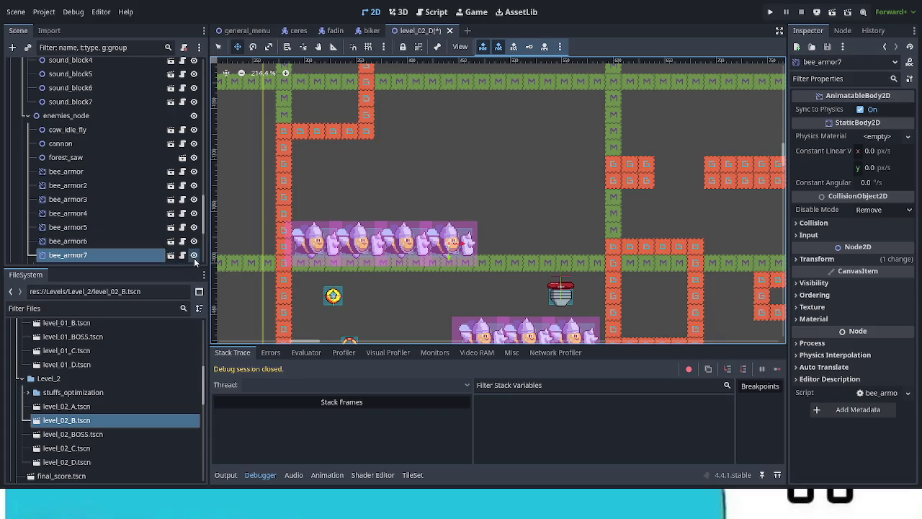
{"action": "left_click", "coordinate": [194, 256]}
{"action": "left_click", "coordinate": [193, 256]}
- Duplicate bee_armor7 as bee_armor8 and place it above the corridor near the rings
{"action": "key", "text": "ctrl+d"}
{"action": "mouse_move", "coordinate": [572, 268]}
{"action": "left_mouse_down"}
{"action": "mouse_move", "coordinate": [535, 210]}
{"action": "mouse_move", "coordinate": [562, 192]}
{"action": "mouse_move", "coordinate": [449, 322]}
{"action": "left_mouse_up"}
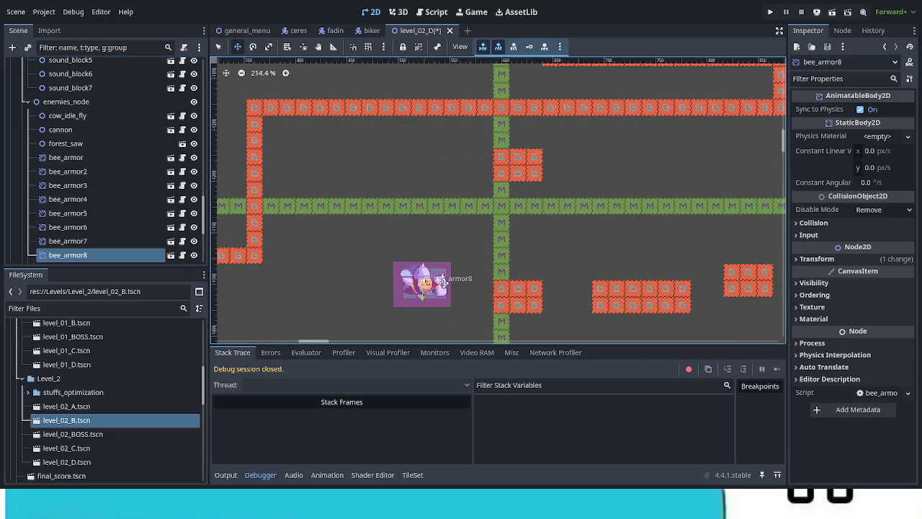
{"action": "left_click_drag", "start_coordinate": [444, 283], "coordinate": [470, 255]}
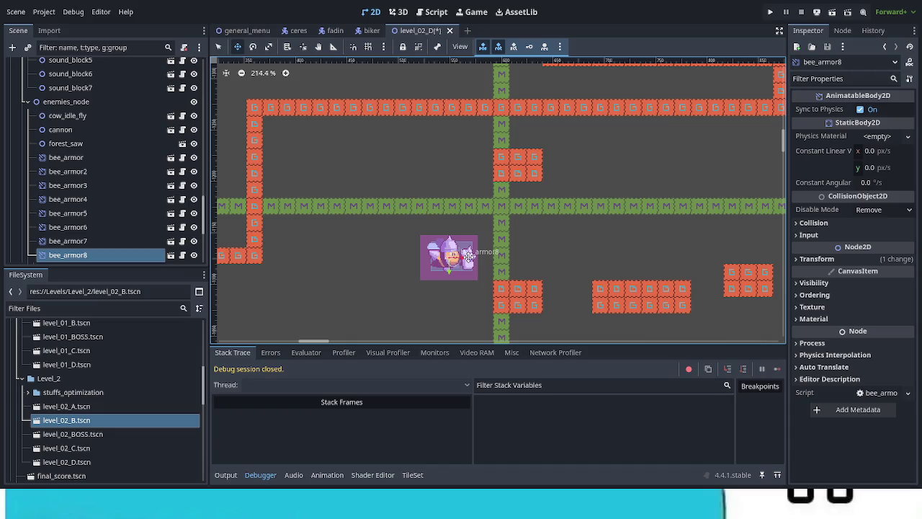
{"action": "mouse_move", "coordinate": [469, 256]}
{"action": "left_mouse_down"}
{"action": "mouse_move", "coordinate": [576, 164]}
{"action": "mouse_move", "coordinate": [461, 260]}
{"action": "mouse_move", "coordinate": [648, 144]}
{"action": "mouse_move", "coordinate": [530, 245]}
{"action": "mouse_move", "coordinate": [610, 144]}
{"action": "mouse_move", "coordinate": [601, 167]}
{"action": "left_mouse_up"}
{"action": "mouse_move", "coordinate": [528, 225]}
{"action": "left_mouse_down"}
{"action": "mouse_move", "coordinate": [411, 264]}
{"action": "mouse_move", "coordinate": [304, 190]}
{"action": "left_mouse_up"}
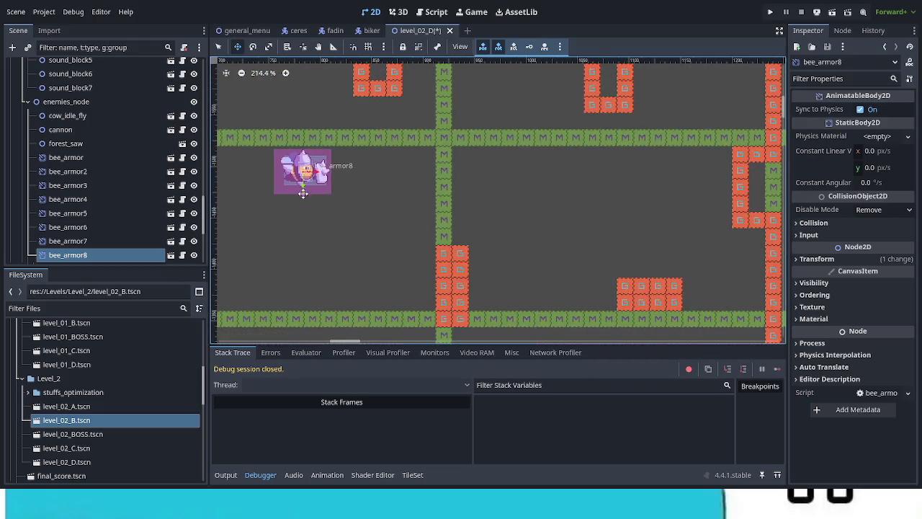
{"action": "mouse_move", "coordinate": [549, 312]}
{"action": "left_mouse_down"}
{"action": "mouse_move", "coordinate": [507, 156]}
{"action": "mouse_move", "coordinate": [520, 136]}
{"action": "mouse_move", "coordinate": [411, 313]}
{"action": "mouse_move", "coordinate": [411, 302]}
{"action": "left_mouse_up"}
{"action": "scroll", "coordinate": [411, 313], "scroll_direction": "up", "scroll_amount": 2}
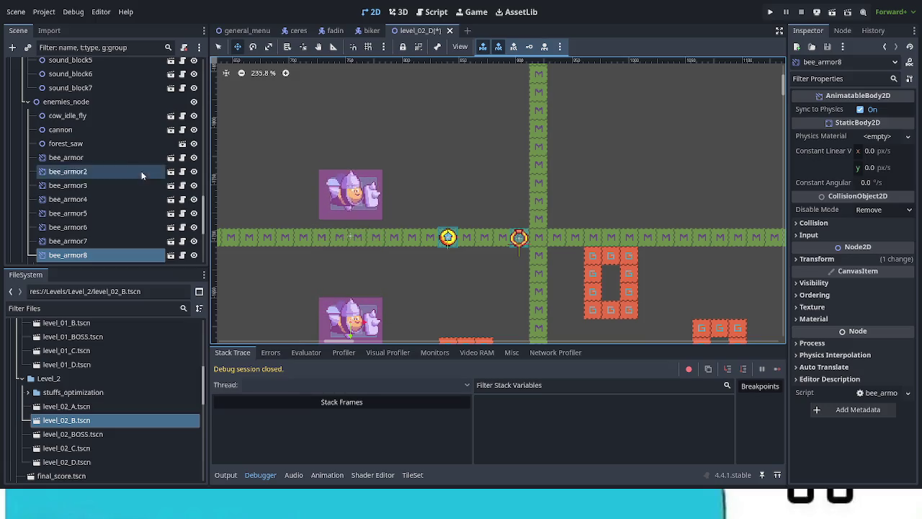
- Duplicate bee_armor8 as bee_armor9 and stack it 138 px up, aligned above the bee below
{"action": "scroll", "coordinate": [127, 189], "scroll_direction": "down", "scroll_amount": 2}
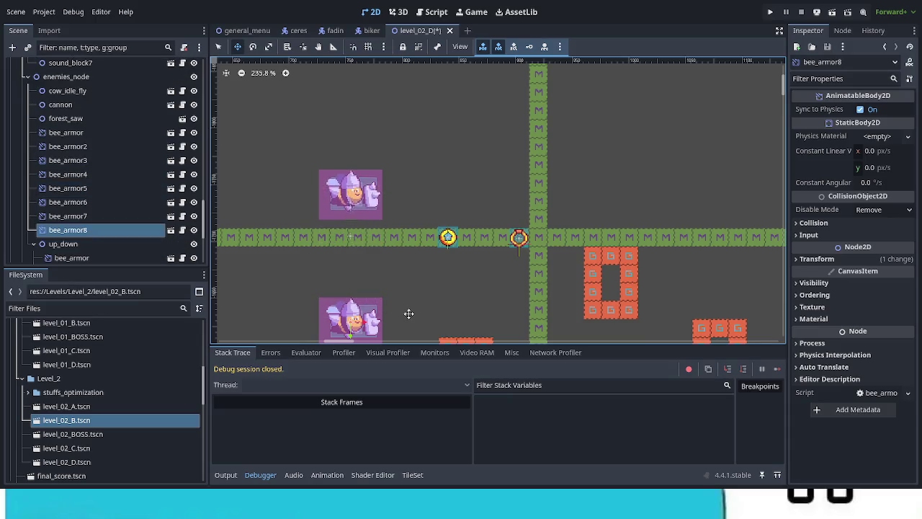
{"action": "key", "text": "ctrl+d"}
{"action": "mouse_move", "coordinate": [400, 241]}
{"action": "left_mouse_down"}
{"action": "mouse_move", "coordinate": [401, 152]}
{"action": "mouse_move", "coordinate": [383, 139]}
{"action": "left_mouse_up"}
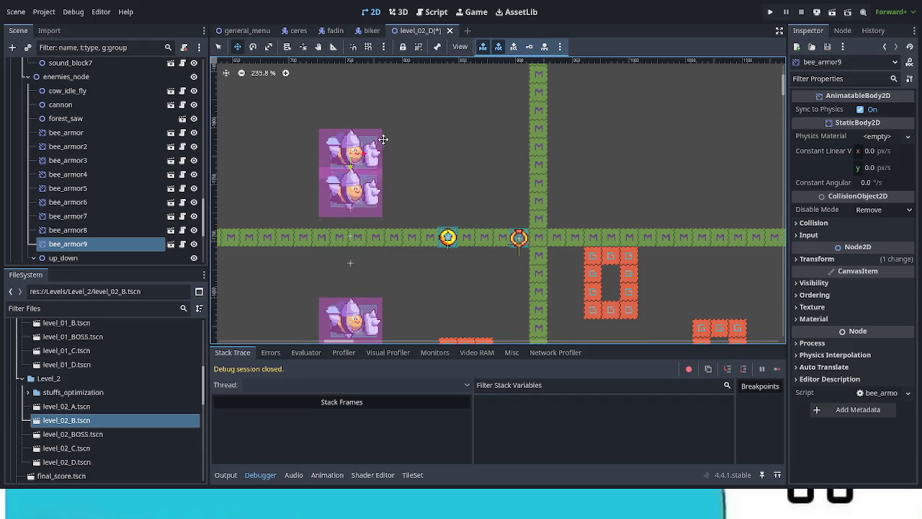
{"action": "scroll", "coordinate": [382, 155], "scroll_direction": "up", "scroll_amount": 3}
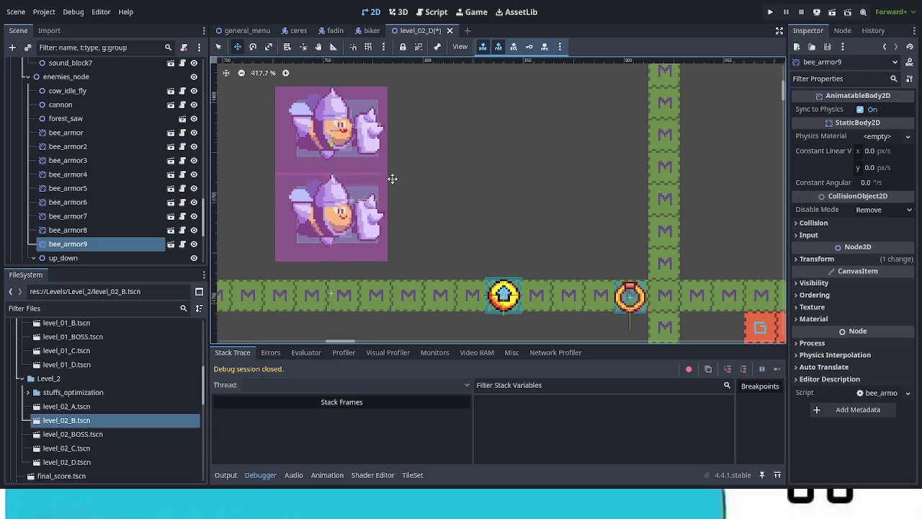
{"action": "left_click_drag", "start_coordinate": [393, 178], "coordinate": [393, 179]}
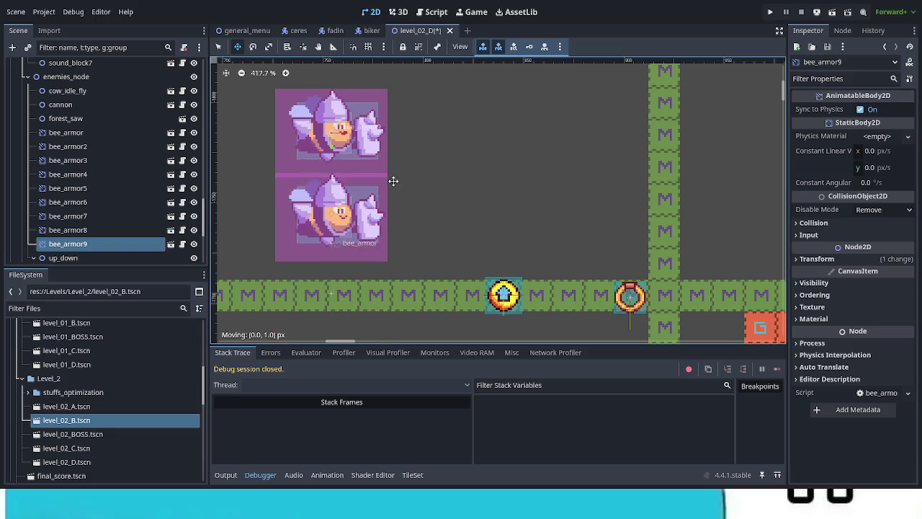
{"action": "scroll", "coordinate": [392, 182], "scroll_direction": "down", "scroll_amount": 1}
{"action": "scroll", "coordinate": [391, 182], "scroll_direction": "down", "scroll_amount": 6}
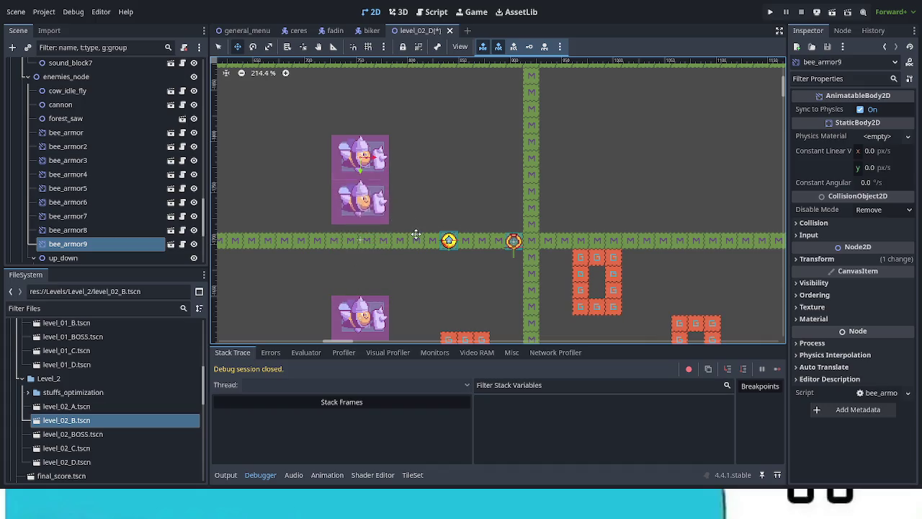
- Duplicate bee_armor9 as bee_armor10 and move it left onto the corridor beside the ring
{"action": "mouse_move", "coordinate": [441, 281]}
{"action": "left_mouse_down"}
{"action": "mouse_move", "coordinate": [487, 197]}
{"action": "mouse_move", "coordinate": [386, 224]}
{"action": "left_mouse_up"}
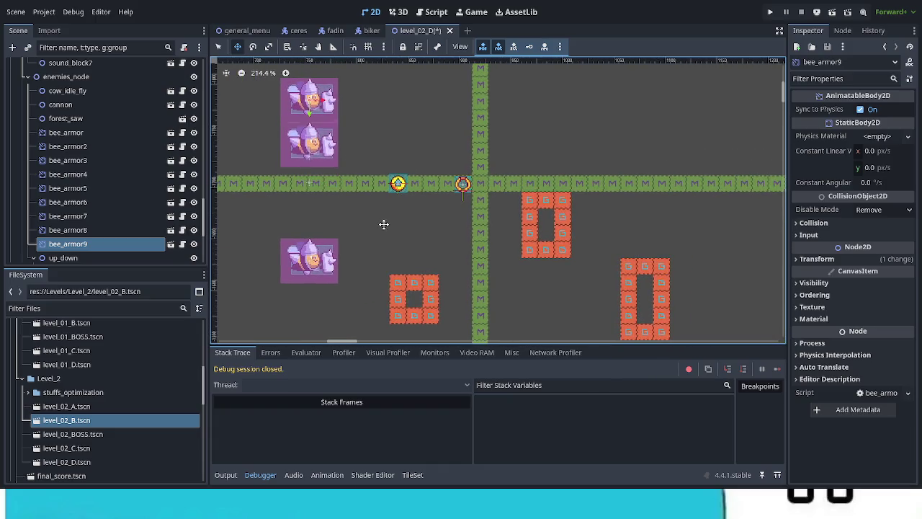
{"action": "left_click_drag", "start_coordinate": [288, 213], "coordinate": [507, 242]}
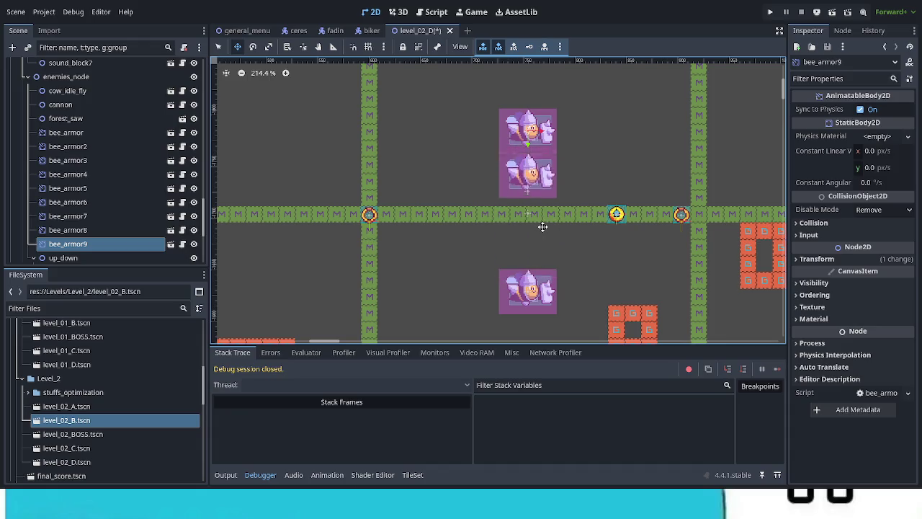
{"action": "key", "text": "ctrl+d"}
{"action": "mouse_move", "coordinate": [547, 216]}
{"action": "left_mouse_down"}
{"action": "mouse_move", "coordinate": [425, 239]}
{"action": "mouse_move", "coordinate": [366, 283]}
{"action": "mouse_move", "coordinate": [343, 225]}
{"action": "mouse_move", "coordinate": [328, 238]}
{"action": "left_mouse_up"}
{"action": "scroll", "coordinate": [343, 226], "scroll_direction": "up", "scroll_amount": 12}
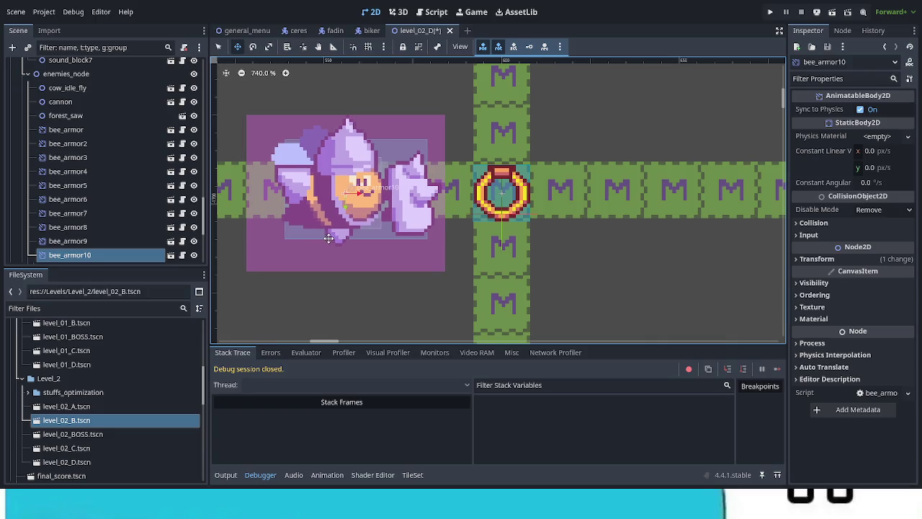
{"action": "scroll", "coordinate": [328, 239], "scroll_direction": "down", "scroll_amount": 6}
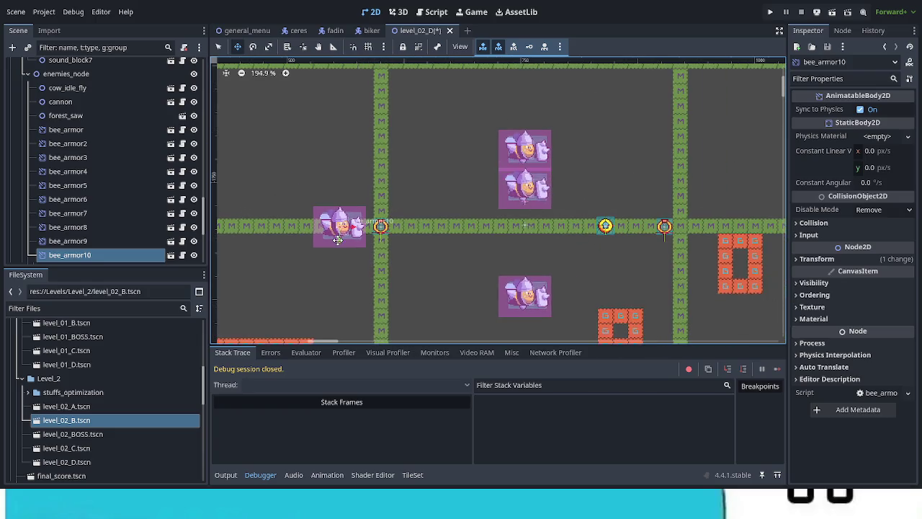
{"action": "scroll", "coordinate": [437, 260], "scroll_direction": "down", "scroll_amount": 1}
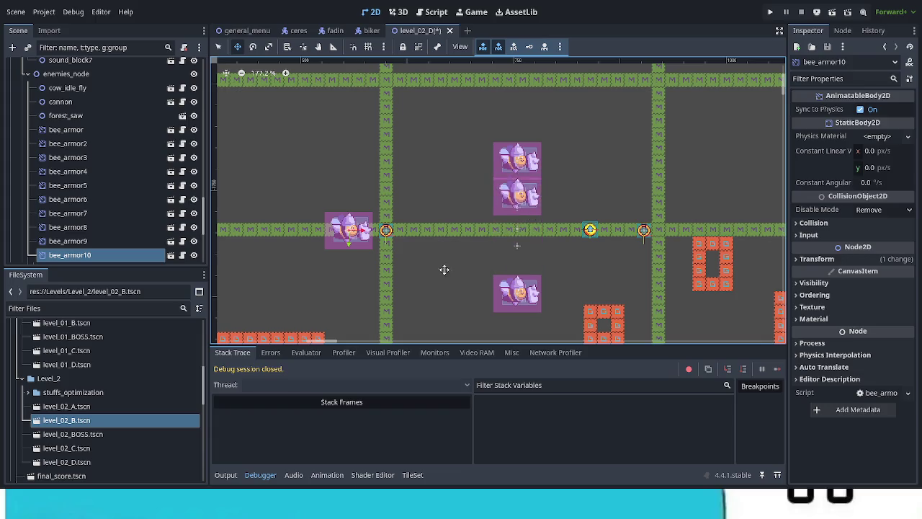
{"action": "scroll", "coordinate": [328, 255], "scroll_direction": "up", "scroll_amount": 7}
{"action": "left_click_drag", "start_coordinate": [328, 255], "coordinate": [306, 249]}
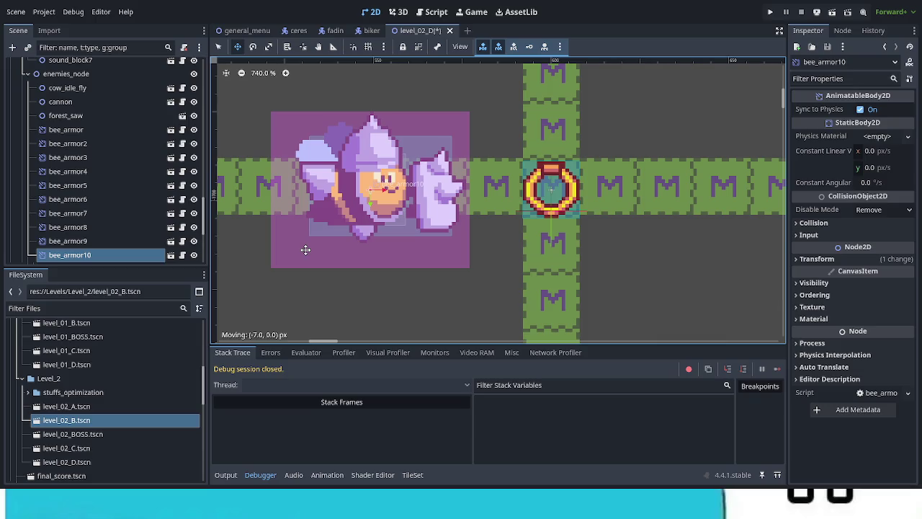
{"action": "scroll", "coordinate": [364, 247], "scroll_direction": "down", "scroll_amount": 6}
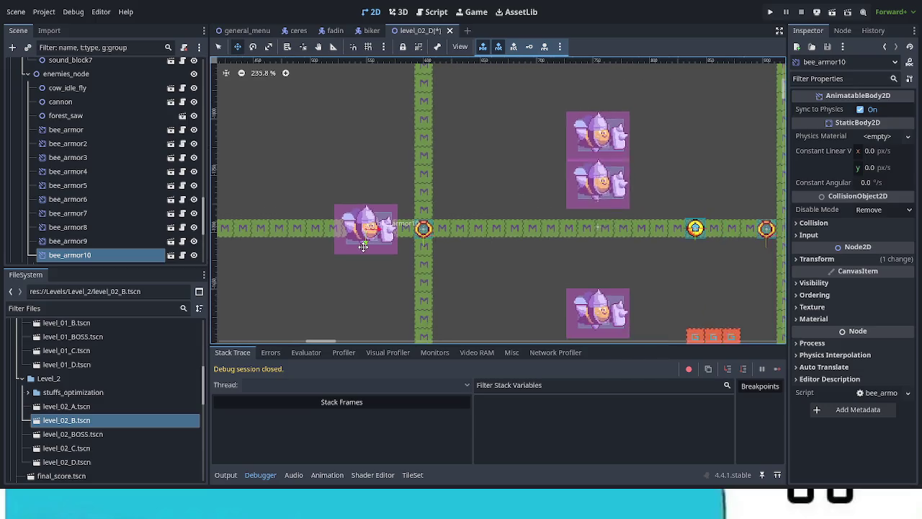
{"action": "scroll", "coordinate": [362, 246], "scroll_direction": "down", "scroll_amount": 2}
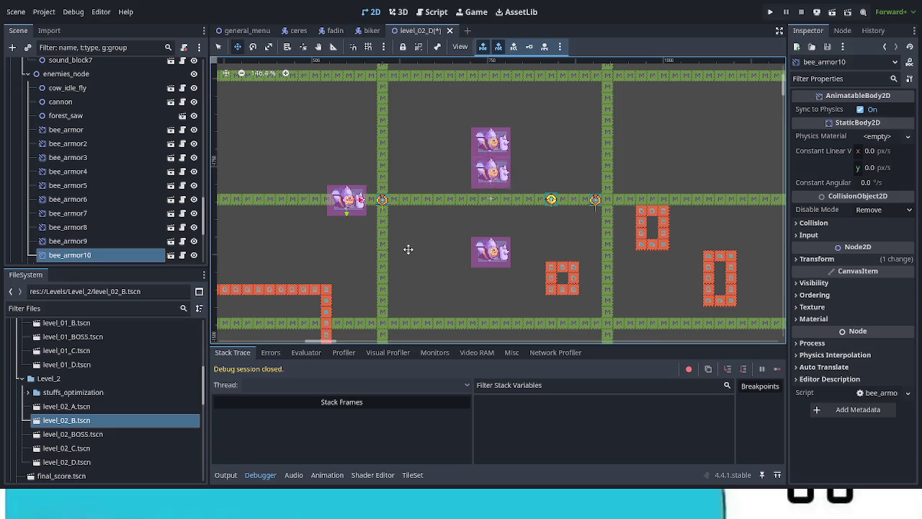
{"action": "left_click_drag", "start_coordinate": [409, 247], "coordinate": [380, 221]}
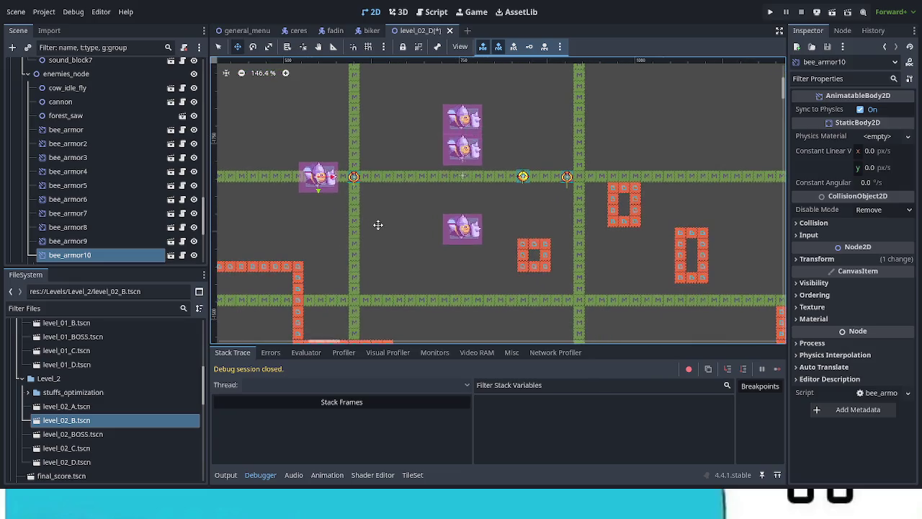
{"action": "scroll", "coordinate": [364, 221], "scroll_direction": "down", "scroll_amount": 1}
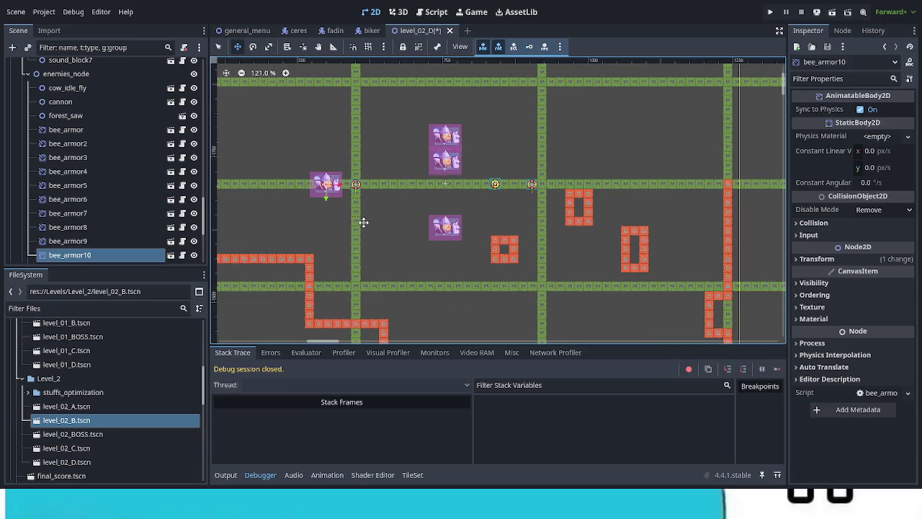
{"action": "left_click_drag", "start_coordinate": [364, 222], "coordinate": [347, 237]}
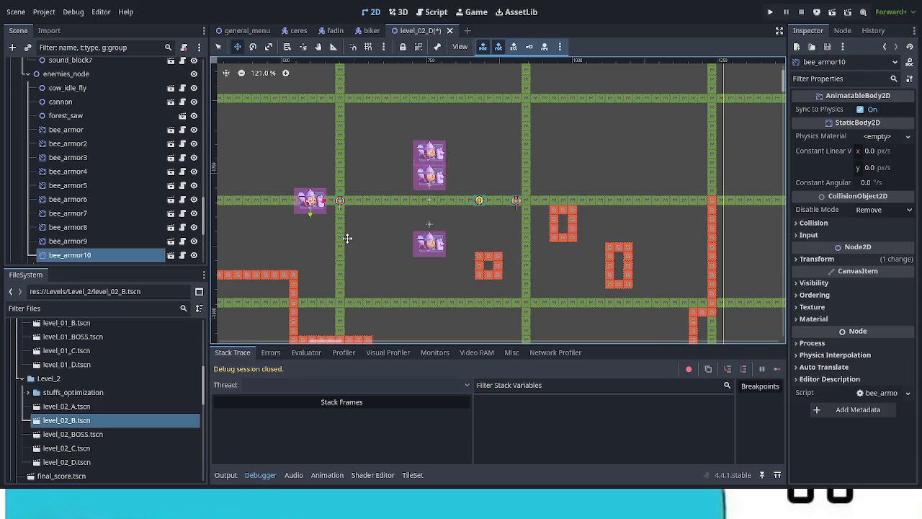
{"action": "scroll", "coordinate": [348, 238], "scroll_direction": "down", "scroll_amount": 5}
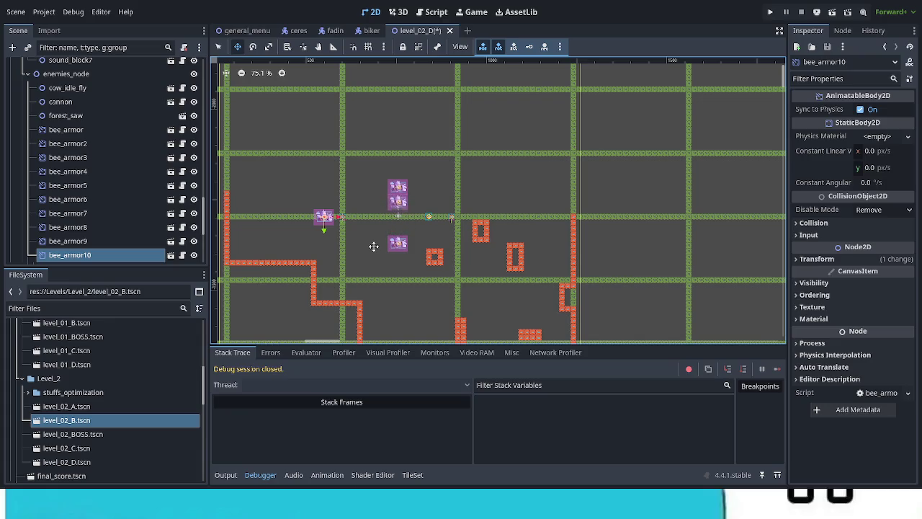
{"action": "scroll", "coordinate": [372, 223], "scroll_direction": "down", "scroll_amount": 3}
{"action": "scroll", "coordinate": [371, 210], "scroll_direction": "right", "scroll_amount": 1}
{"action": "scroll", "coordinate": [365, 206], "scroll_direction": "up", "scroll_amount": 2}
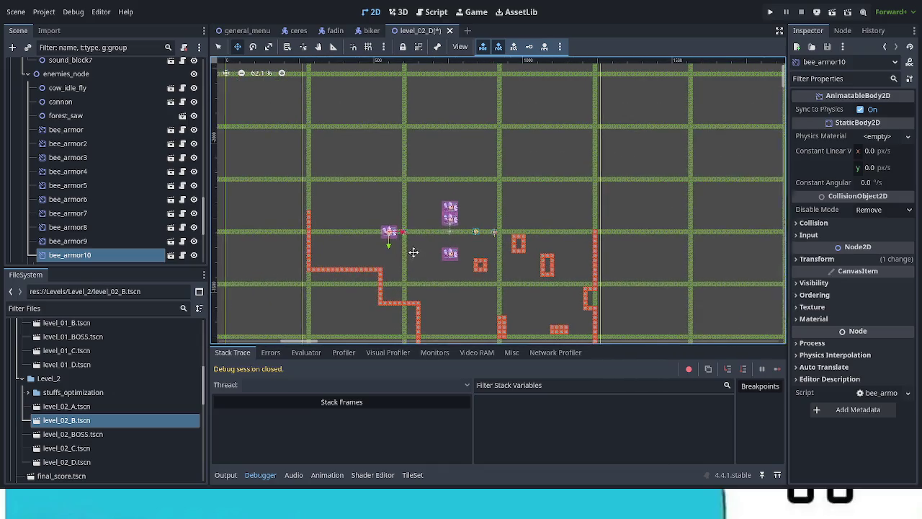
{"action": "scroll", "coordinate": [204, 215], "scroll_direction": "up", "scroll_amount": 15}
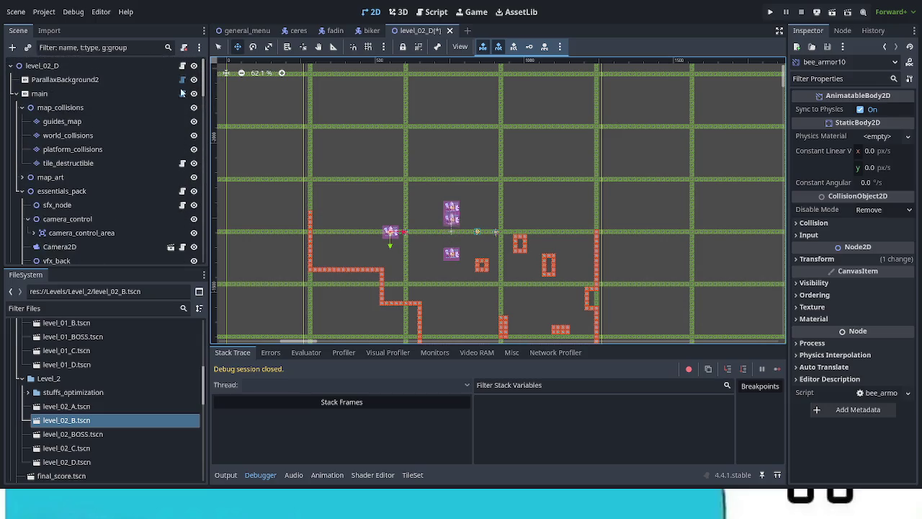
{"action": "left_click", "coordinate": [101, 136]}
- Paint a long row of red collision tiles above the bee enemies
{"action": "left_click", "coordinate": [219, 51]}
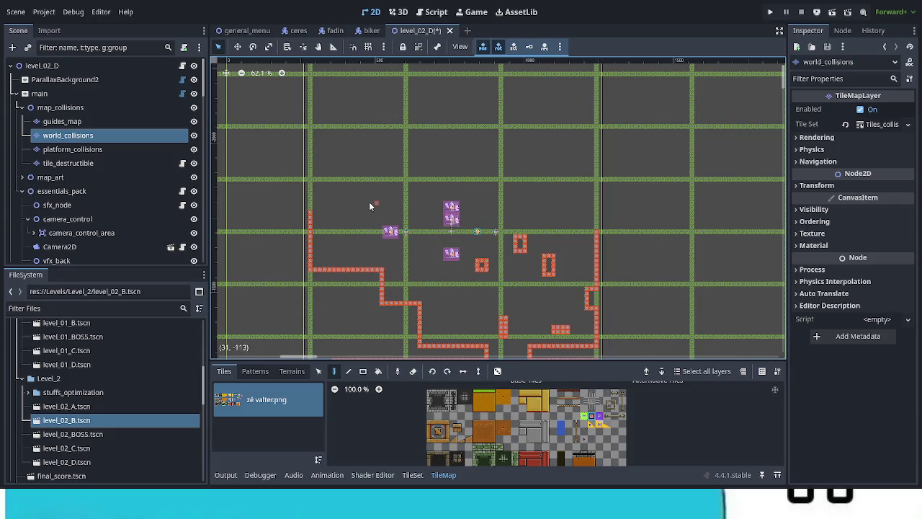
{"action": "scroll", "coordinate": [369, 205], "scroll_direction": "up", "scroll_amount": 2}
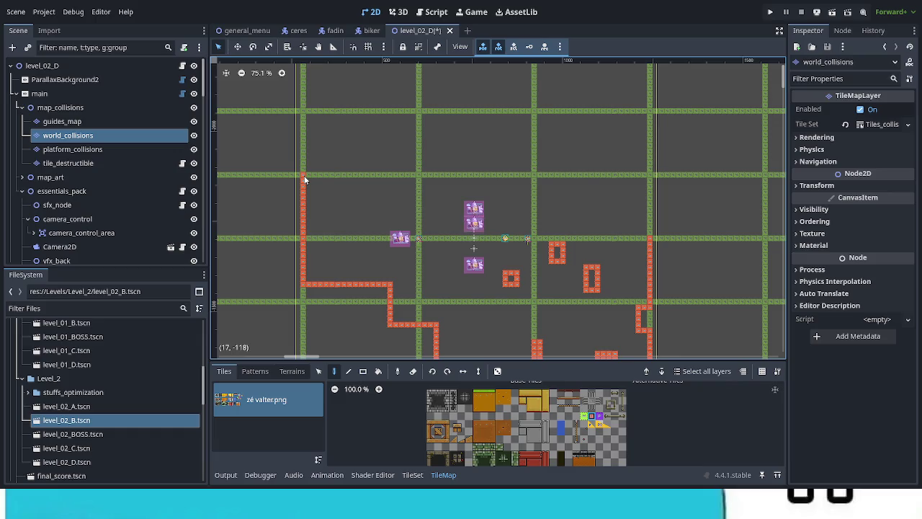
{"action": "mouse_move", "coordinate": [710, 173]}
{"action": "left_mouse_down"}
{"action": "mouse_move", "coordinate": [722, 172]}
{"action": "mouse_move", "coordinate": [648, 176]}
{"action": "mouse_move", "coordinate": [650, 230]}
{"action": "left_mouse_up"}
{"action": "scroll", "coordinate": [572, 175], "scroll_direction": "down", "scroll_amount": 5}
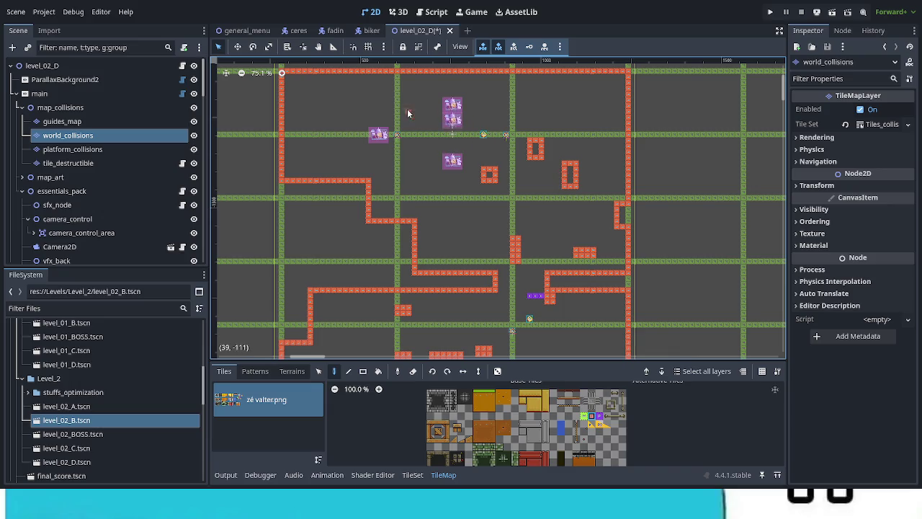
- Repaint several tiles of the red row green, opening a short gap near the left pillar
{"action": "scroll", "coordinate": [389, 101], "scroll_direction": "up", "scroll_amount": 5}
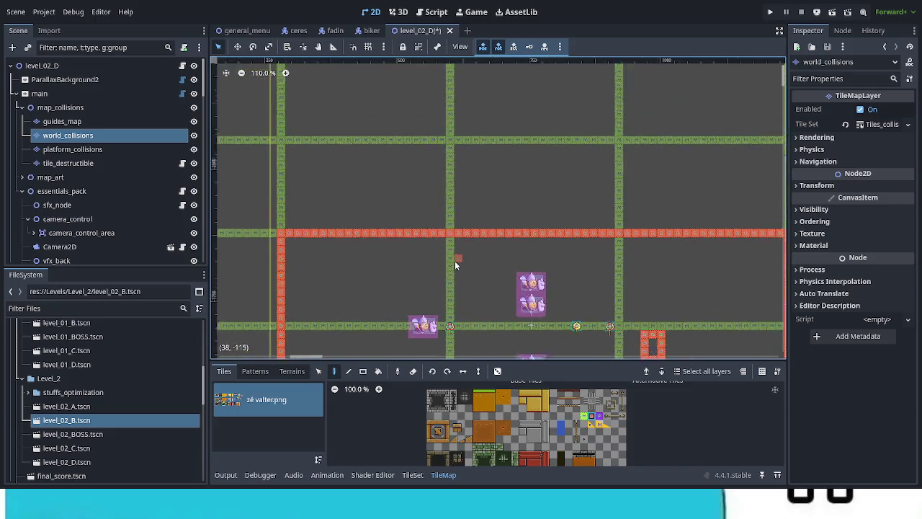
{"action": "scroll", "coordinate": [463, 277], "scroll_direction": "up", "scroll_amount": 2}
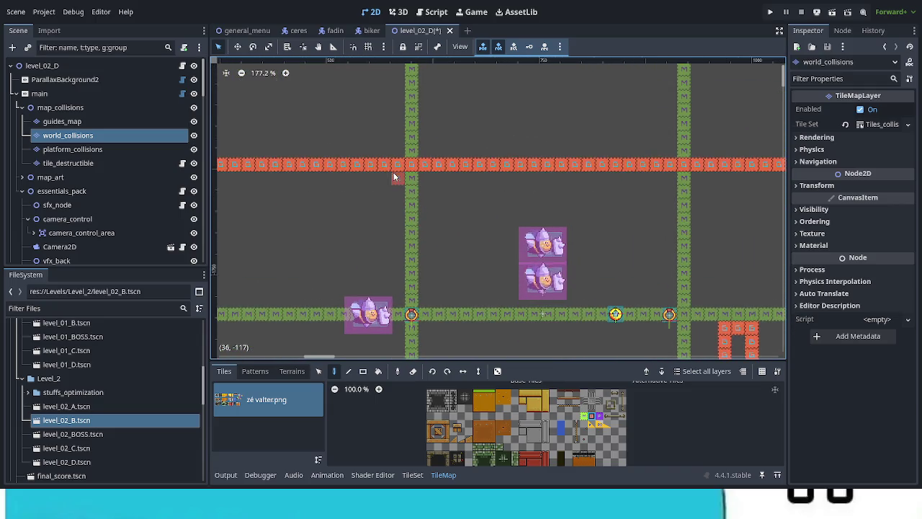
{"action": "left_click_drag", "start_coordinate": [387, 166], "coordinate": [435, 175]}
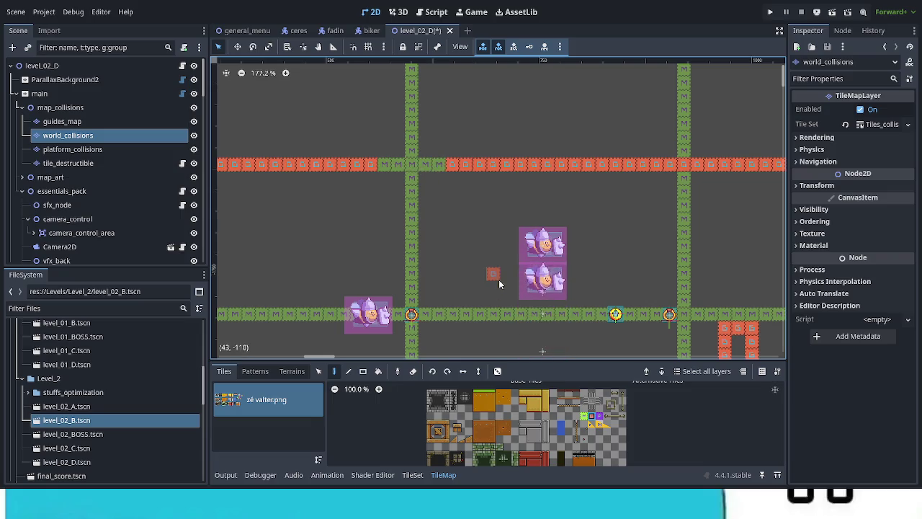
{"action": "left_click", "coordinate": [372, 167]}
{"action": "left_click", "coordinate": [452, 168]}
{"action": "scroll", "coordinate": [384, 222], "scroll_direction": "down", "scroll_amount": 4}
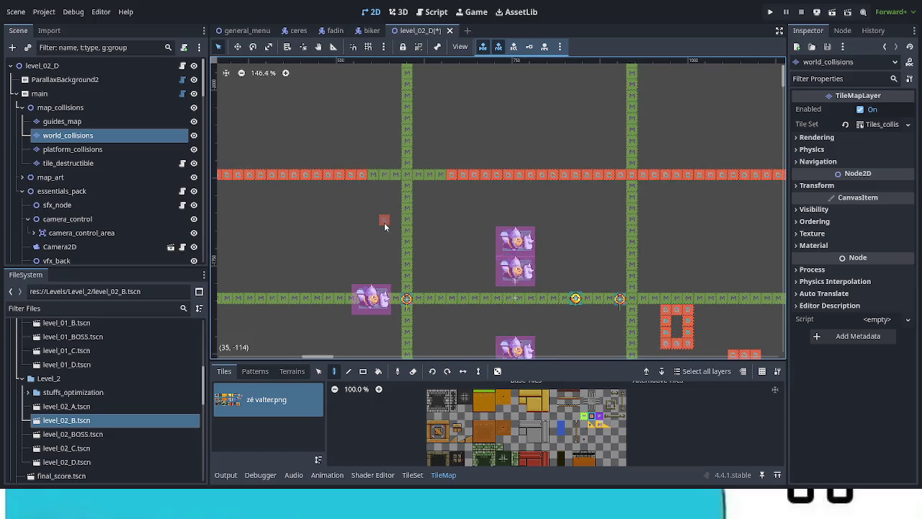
{"action": "scroll", "coordinate": [395, 234], "scroll_direction": "down", "scroll_amount": 3}
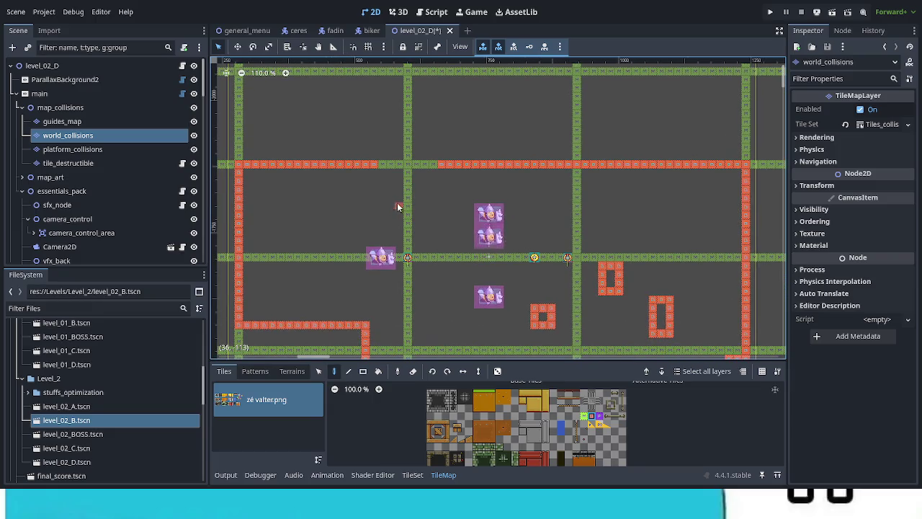
{"action": "scroll", "coordinate": [370, 167], "scroll_direction": "up", "scroll_amount": 1}
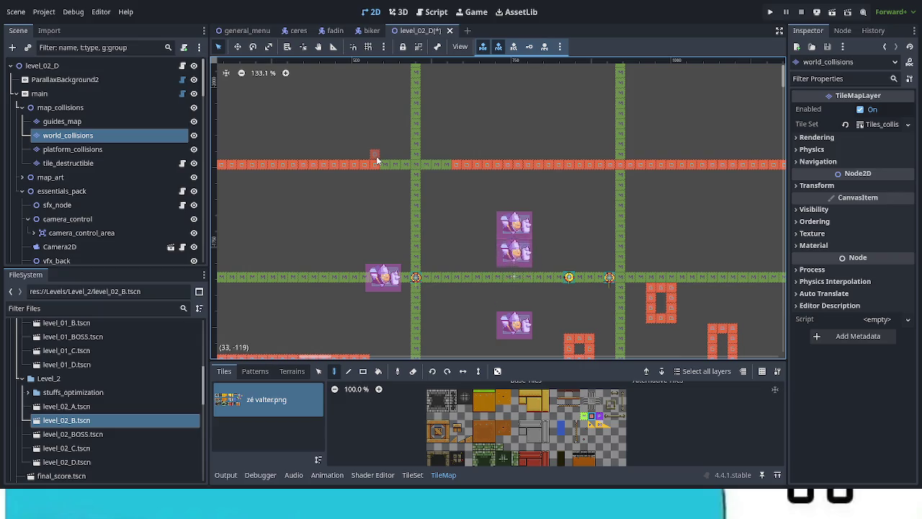
{"action": "scroll", "coordinate": [402, 198], "scroll_direction": "down", "scroll_amount": 3}
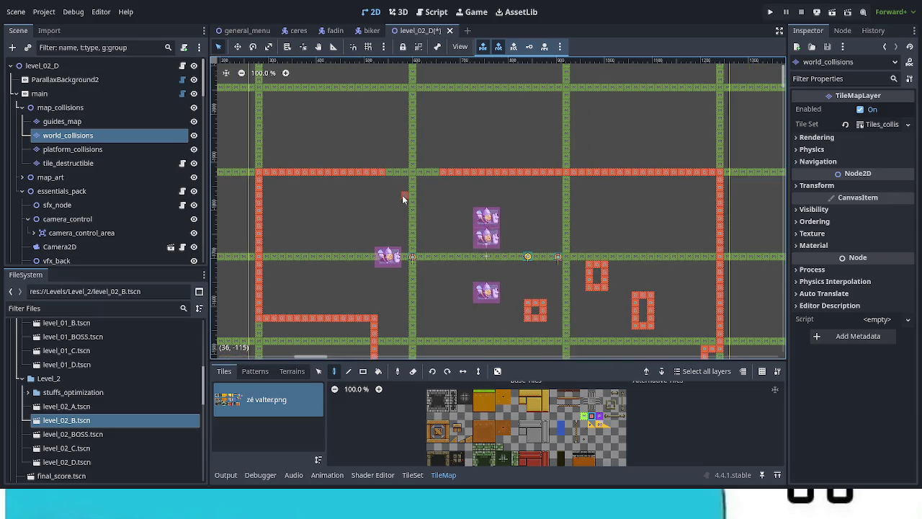
{"action": "scroll", "coordinate": [464, 217], "scroll_direction": "down", "scroll_amount": 3}
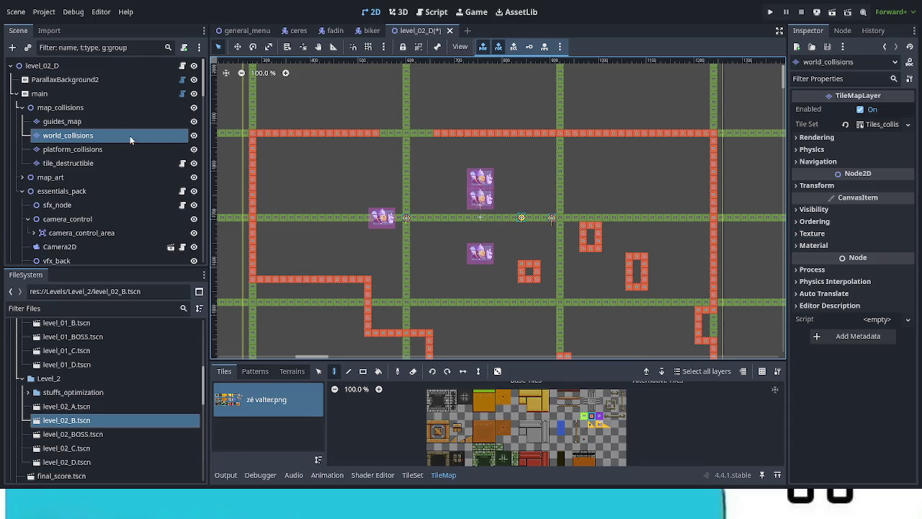
{"action": "left_click", "coordinate": [129, 107]}
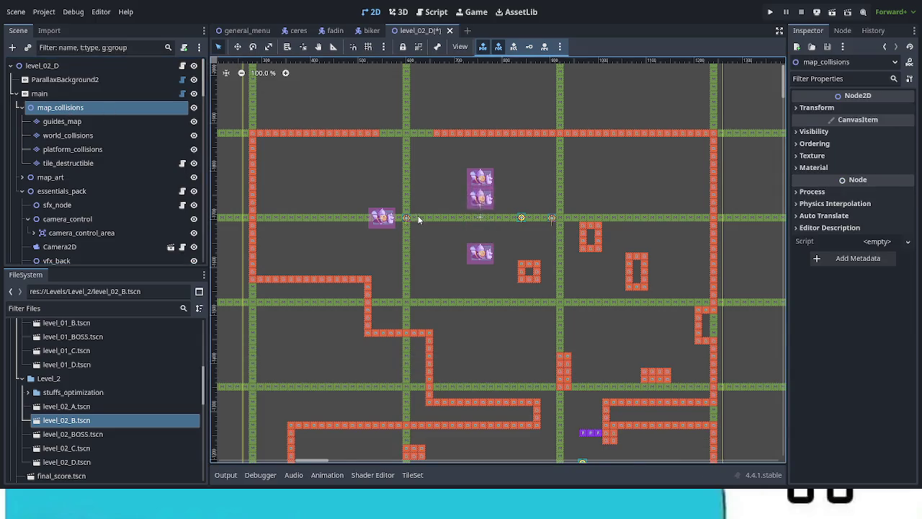
- Duplicate ring_anchor13 as ring_anchor14 and place it up and left of the platform
{"action": "scroll", "coordinate": [418, 218], "scroll_direction": "up", "scroll_amount": 11}
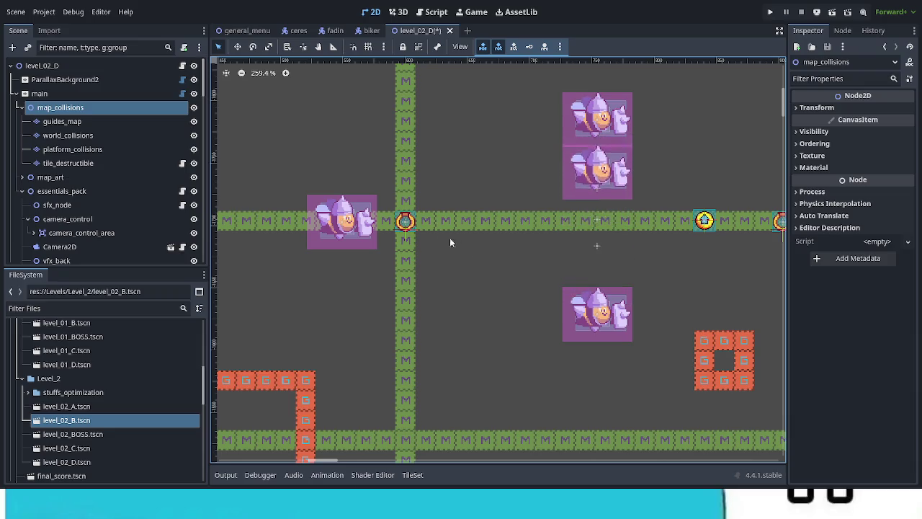
{"action": "left_click", "coordinate": [404, 221]}
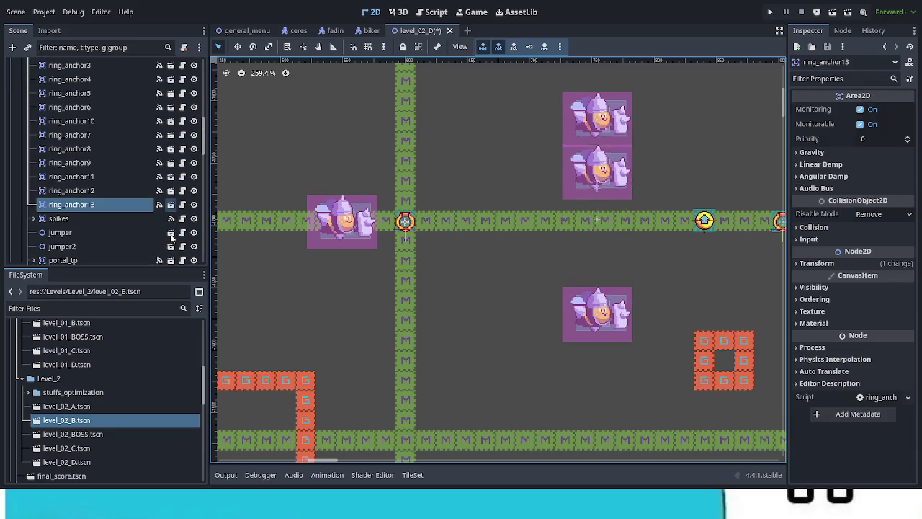
{"action": "key", "text": "ctrl+d"}
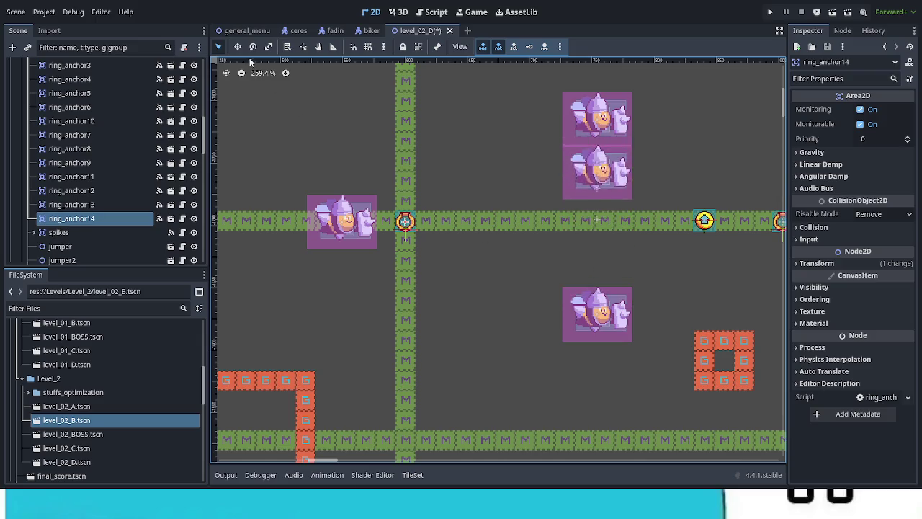
{"action": "left_click", "coordinate": [237, 46]}
{"action": "mouse_move", "coordinate": [404, 215]}
{"action": "left_mouse_down"}
{"action": "mouse_move", "coordinate": [416, 167]}
{"action": "mouse_move", "coordinate": [479, 145]}
{"action": "left_mouse_up"}
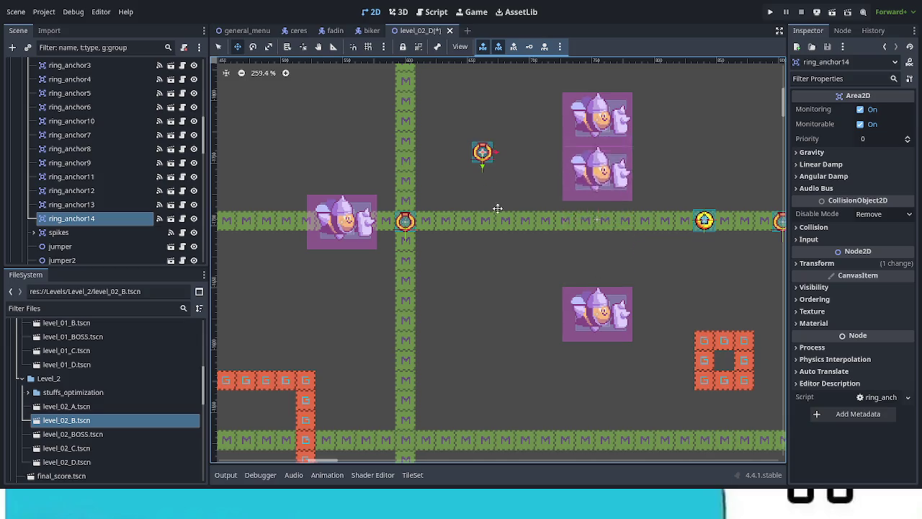
{"action": "scroll", "coordinate": [533, 288], "scroll_direction": "up", "scroll_amount": 3}
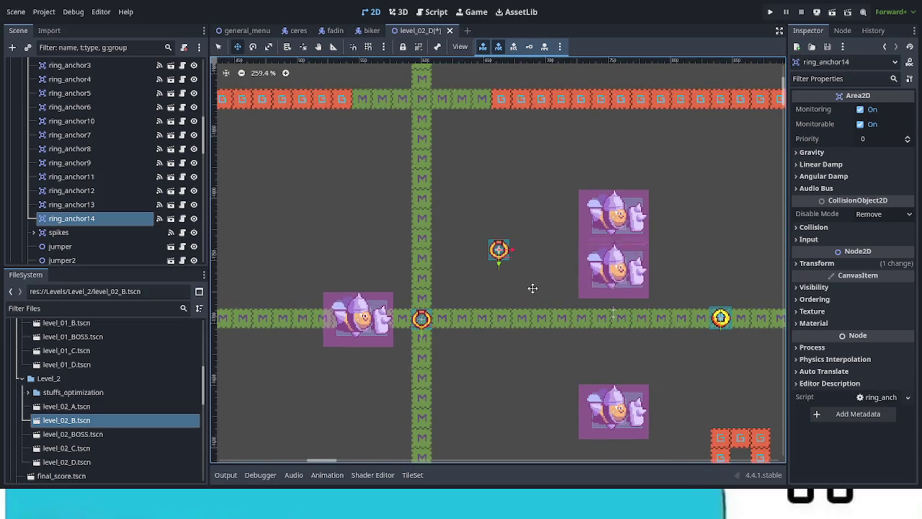
{"action": "left_click_drag", "start_coordinate": [532, 286], "coordinate": [456, 231]}
- Add ring_anchor15 and ring_anchor16, placing ring_anchor16 further up-left beside the vertical corridor
{"action": "key", "text": "ctrl+d"}
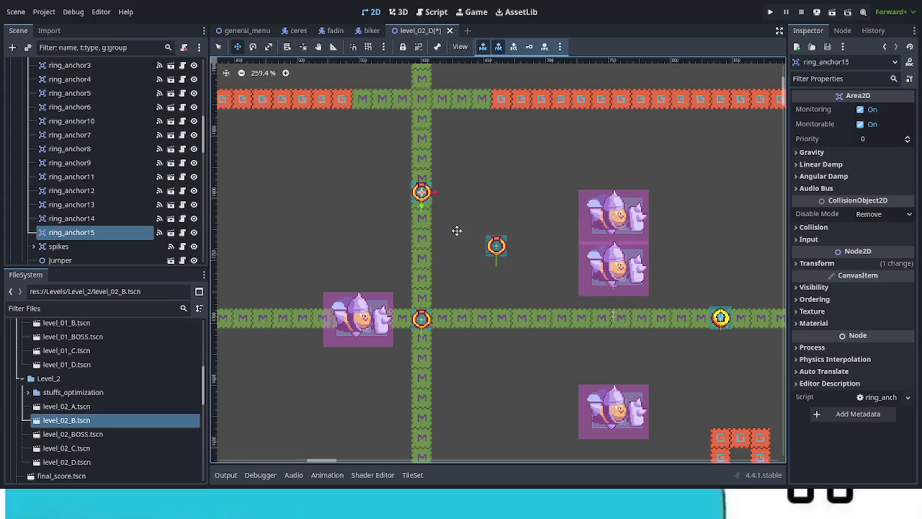
{"action": "key", "text": "ctrl+d"}
{"action": "left_click_drag", "start_coordinate": [448, 222], "coordinate": [404, 183]}
{"action": "scroll", "coordinate": [405, 194], "scroll_direction": "down", "scroll_amount": 3}
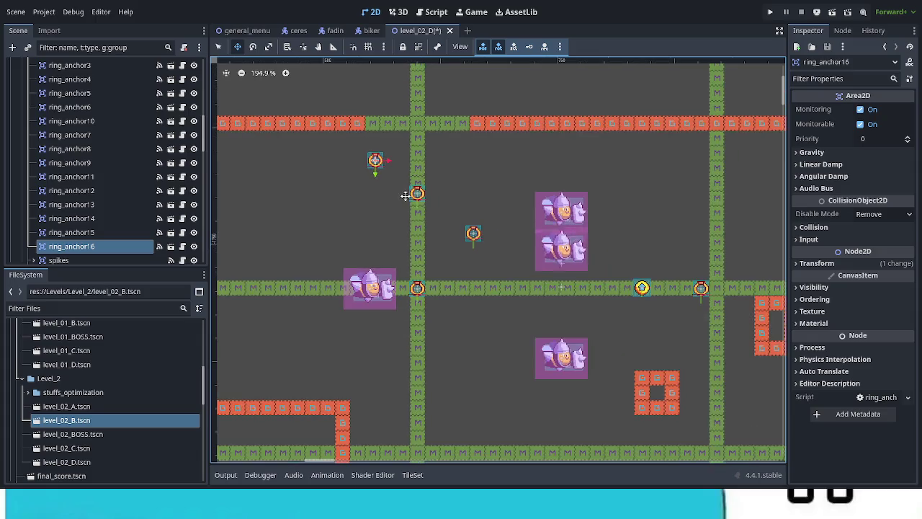
{"action": "scroll", "coordinate": [405, 195], "scroll_direction": "down", "scroll_amount": 2}
{"action": "left_click_drag", "start_coordinate": [387, 219], "coordinate": [486, 287]}
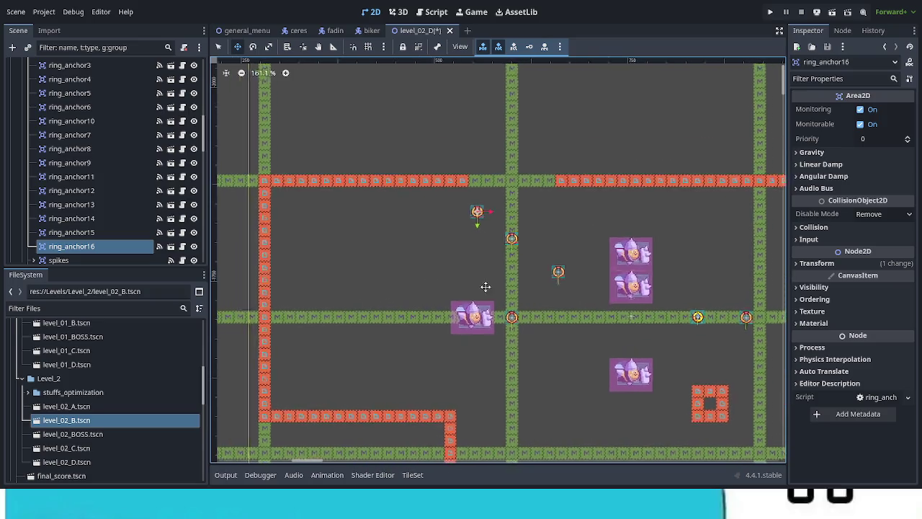
{"action": "scroll", "coordinate": [486, 287], "scroll_direction": "left", "scroll_amount": 3}
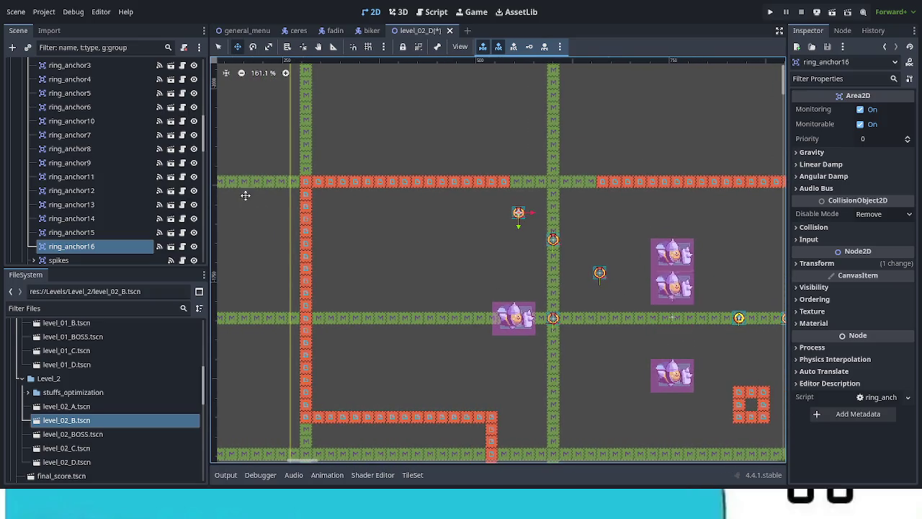
{"action": "scroll", "coordinate": [206, 144], "scroll_direction": "up", "scroll_amount": 10}
{"action": "left_click", "coordinate": [114, 135]}
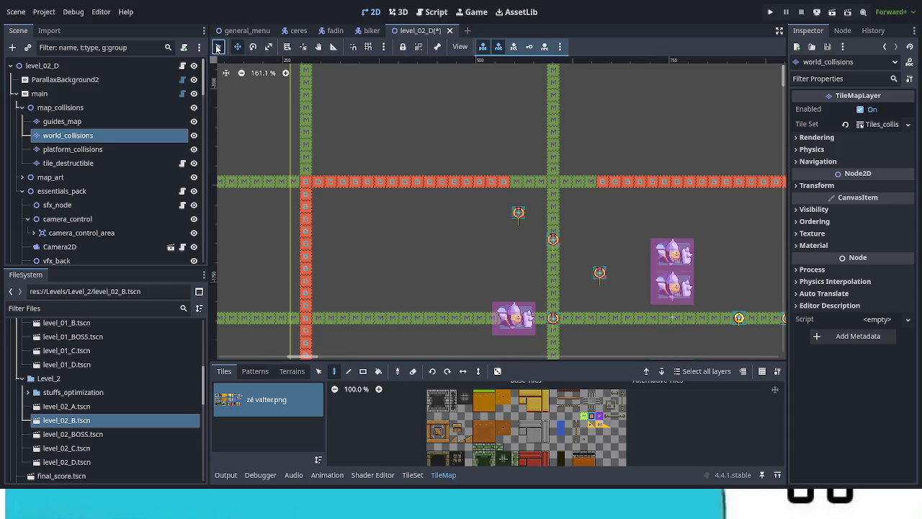
- Erase two top-row red tiles and paint a red ledge rising up and running left
{"action": "left_click_drag", "start_coordinate": [503, 184], "coordinate": [488, 185]}
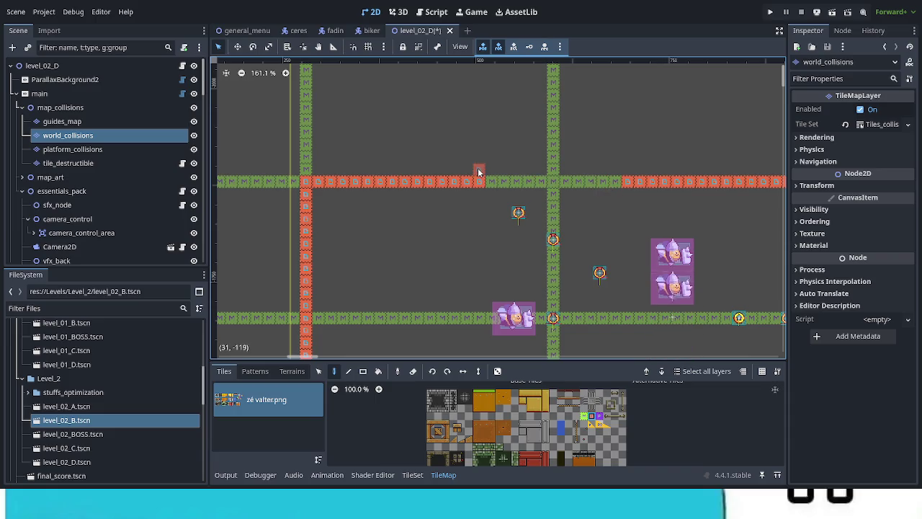
{"action": "mouse_move", "coordinate": [479, 171]}
{"action": "left_mouse_down"}
{"action": "mouse_move", "coordinate": [477, 153]}
{"action": "mouse_move", "coordinate": [310, 153]}
{"action": "left_mouse_up"}
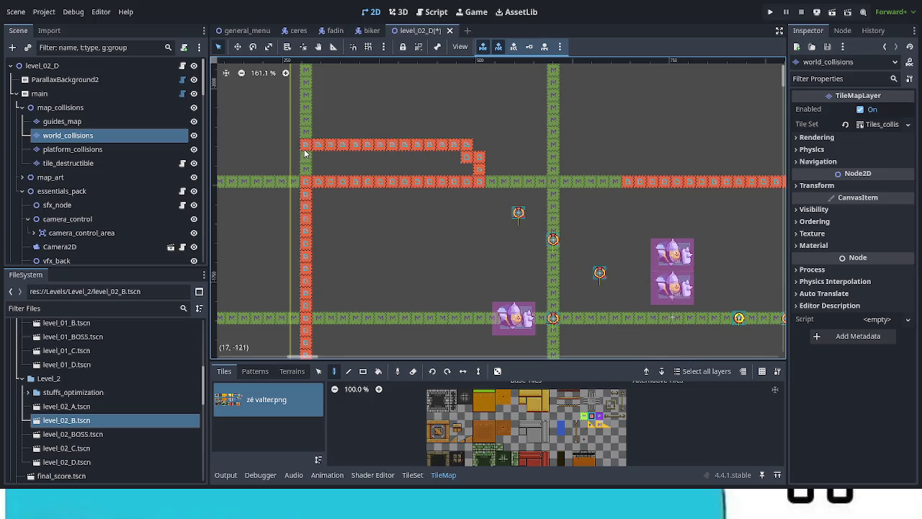
{"action": "left_click", "coordinate": [479, 145]}
{"action": "left_click", "coordinate": [479, 156]}
{"action": "right_click", "coordinate": [467, 157]}
{"action": "scroll", "coordinate": [711, 183], "scroll_direction": "right", "scroll_amount": 5}
{"action": "scroll", "coordinate": [711, 182], "scroll_direction": "up", "scroll_amount": 1}
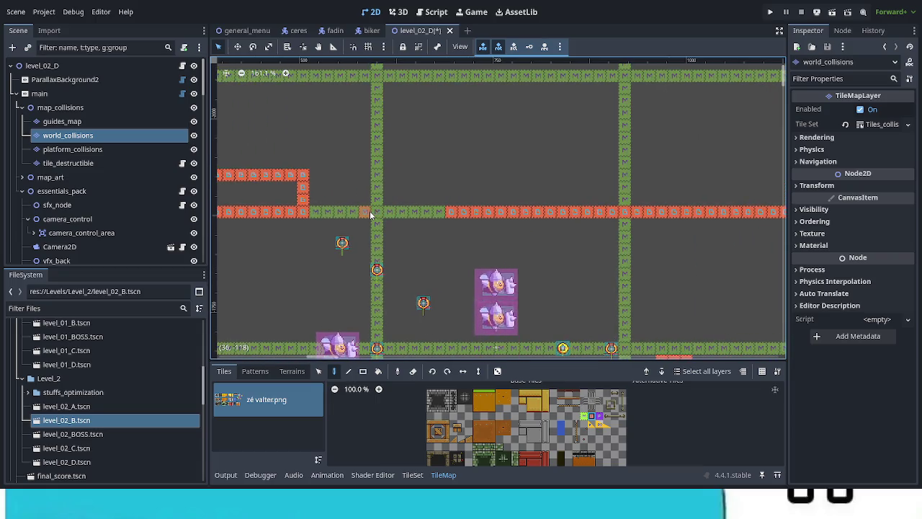
- Paint a red middle-row stretch with a short column above it, plus a new row far right
{"action": "left_click_drag", "start_coordinate": [382, 210], "coordinate": [454, 214]}
{"action": "left_click_drag", "start_coordinate": [380, 203], "coordinate": [380, 175]}
{"action": "scroll", "coordinate": [391, 207], "scroll_direction": "down", "scroll_amount": 5}
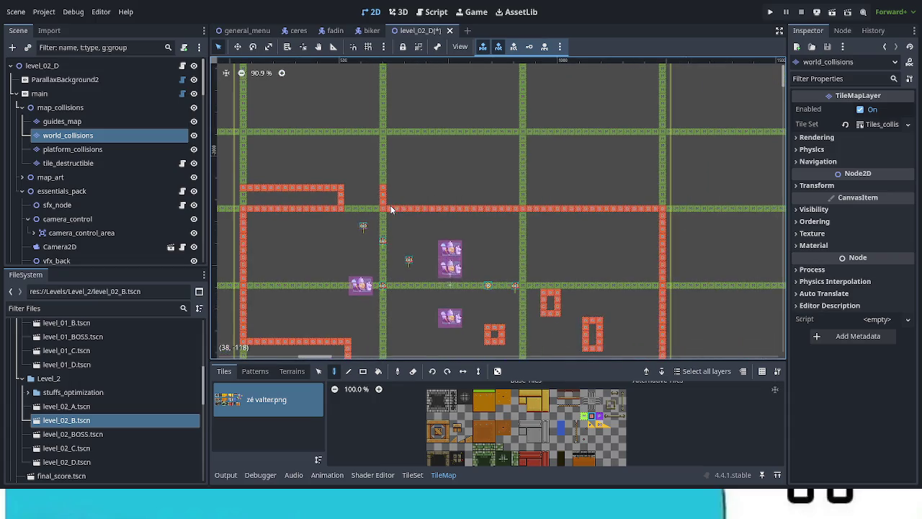
{"action": "left_click_drag", "start_coordinate": [618, 182], "coordinate": [662, 183]}
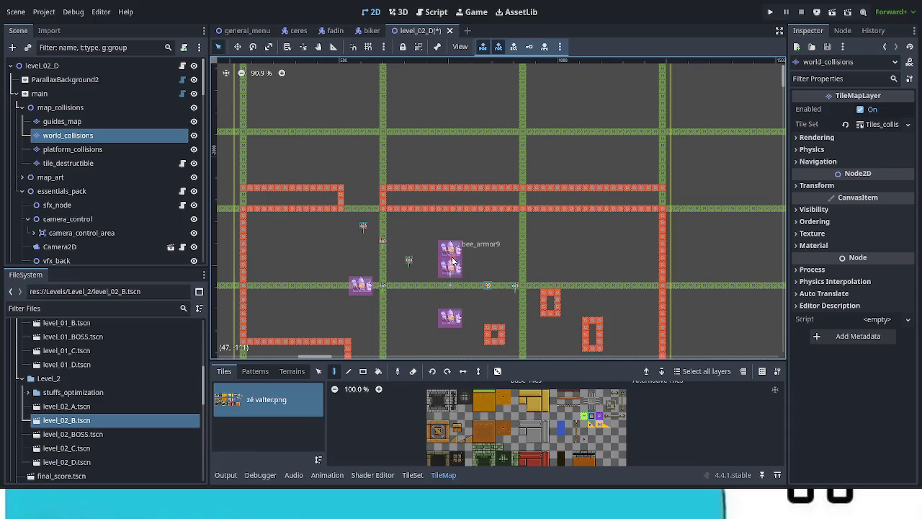
- Pan across the level to review the collision layout and save the scene
{"action": "scroll", "coordinate": [313, 175], "scroll_direction": "up", "scroll_amount": 2}
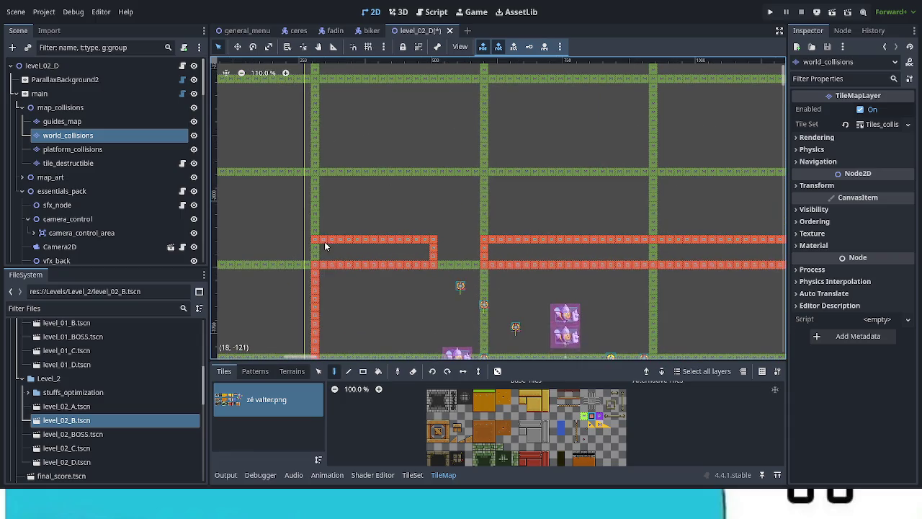
{"action": "mouse_move", "coordinate": [439, 264]}
{"action": "left_mouse_down"}
{"action": "mouse_move", "coordinate": [371, 214]}
{"action": "mouse_move", "coordinate": [317, 210]}
{"action": "left_mouse_up"}
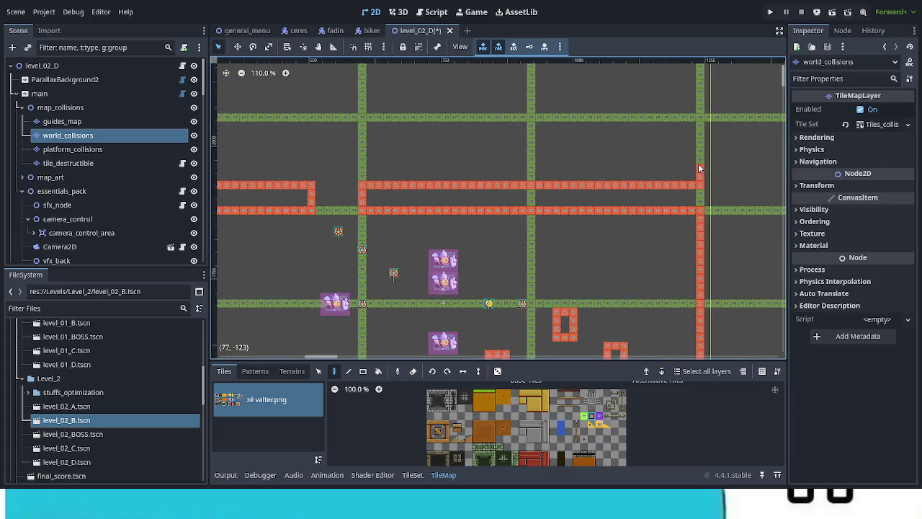
{"action": "scroll", "coordinate": [459, 239], "scroll_direction": "down", "scroll_amount": 3}
{"action": "left_click_drag", "start_coordinate": [364, 251], "coordinate": [381, 254]}
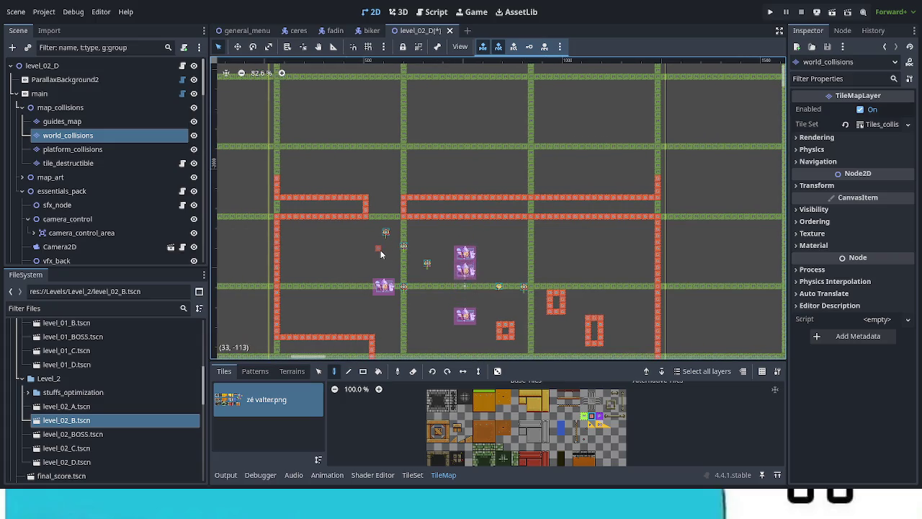
{"action": "scroll", "coordinate": [381, 254], "scroll_direction": "down", "scroll_amount": 2}
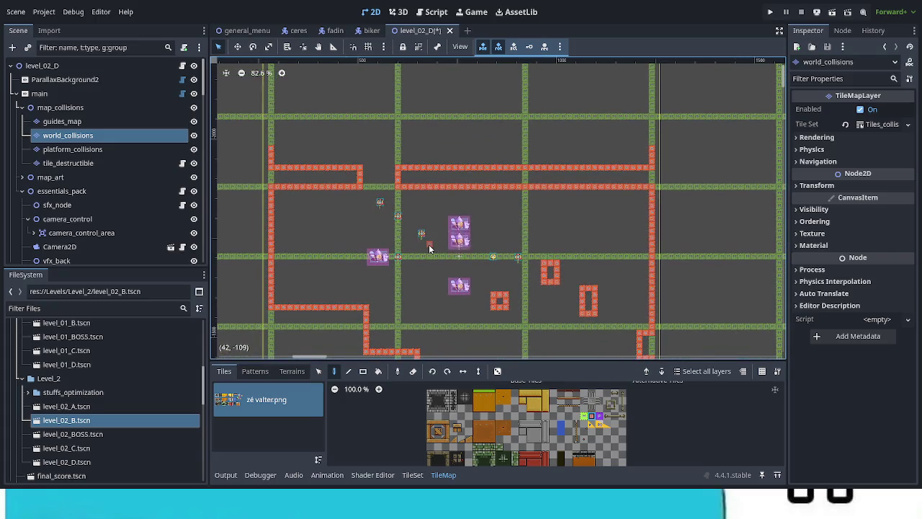
{"action": "scroll", "coordinate": [476, 260], "scroll_direction": "down", "scroll_amount": 4}
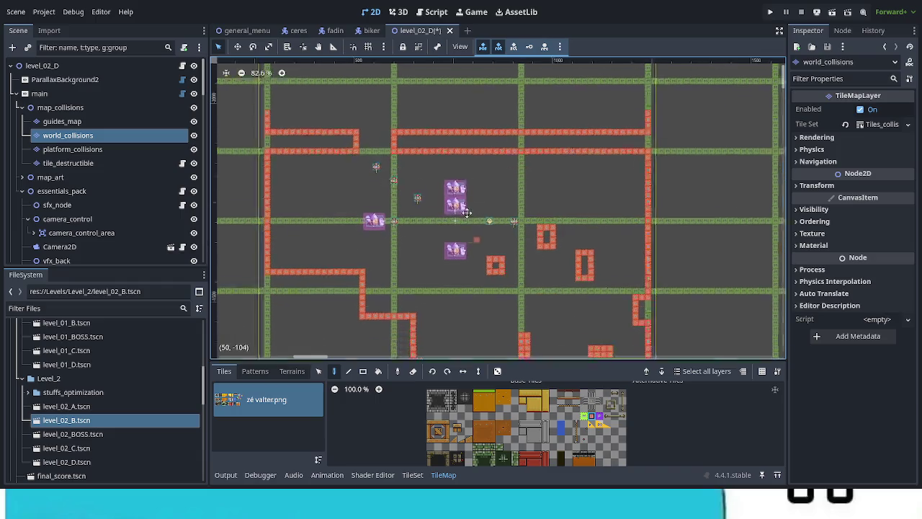
{"action": "key", "text": "ctrl+s"}
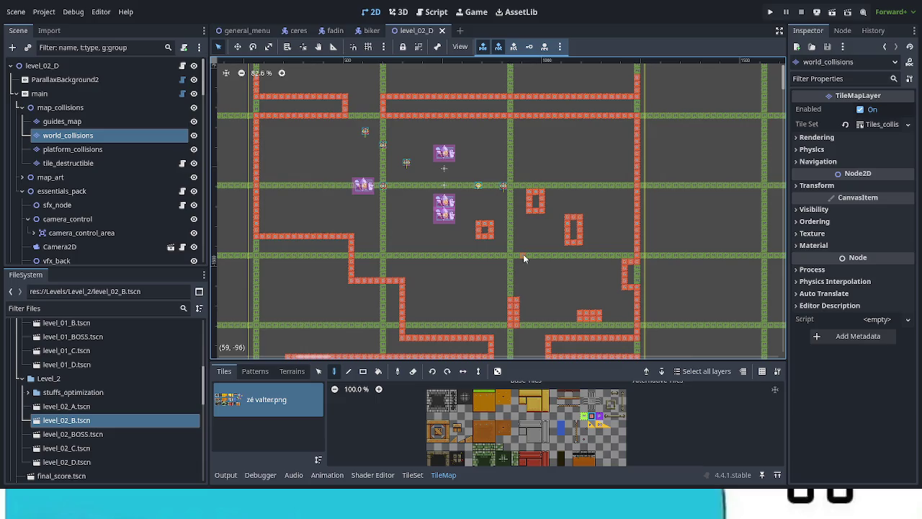
- Run the game, choose Continuar and enter the Floresta Abelhuda 4 stage
{"action": "key", "text": "ctrl+s"}
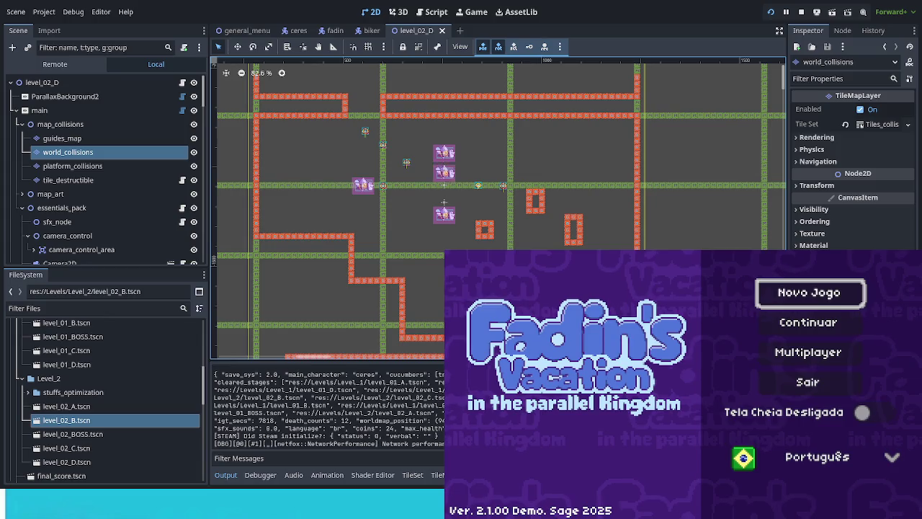
{"action": "key", "text": "Down"}
{"action": "key", "text": "Return"}
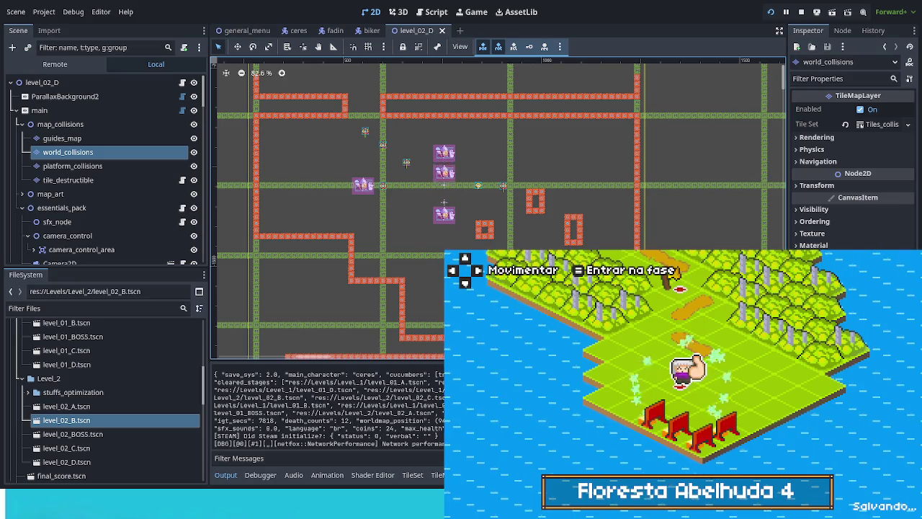
{"action": "key", "text": "Return"}
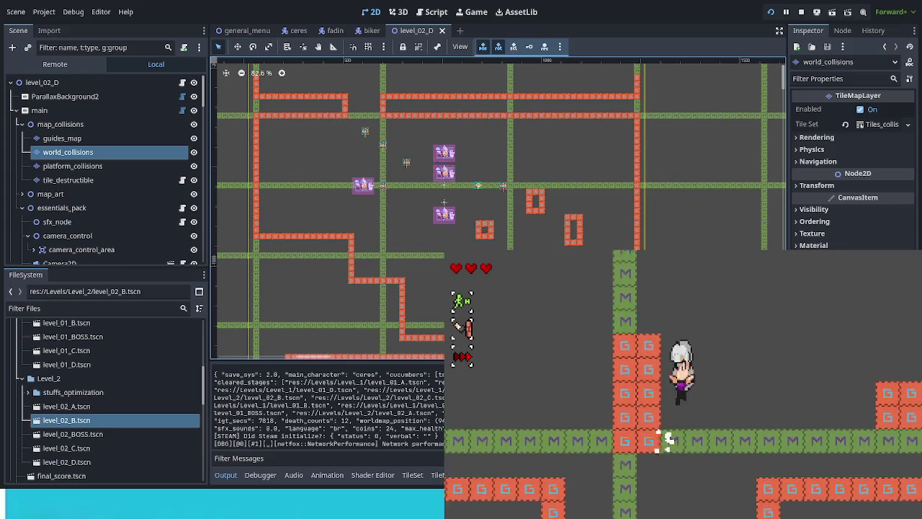
- Play through: climb the right wall, burst from the red bubble, and attack at the rail crossing
{"action": "key", "text": "Up"}
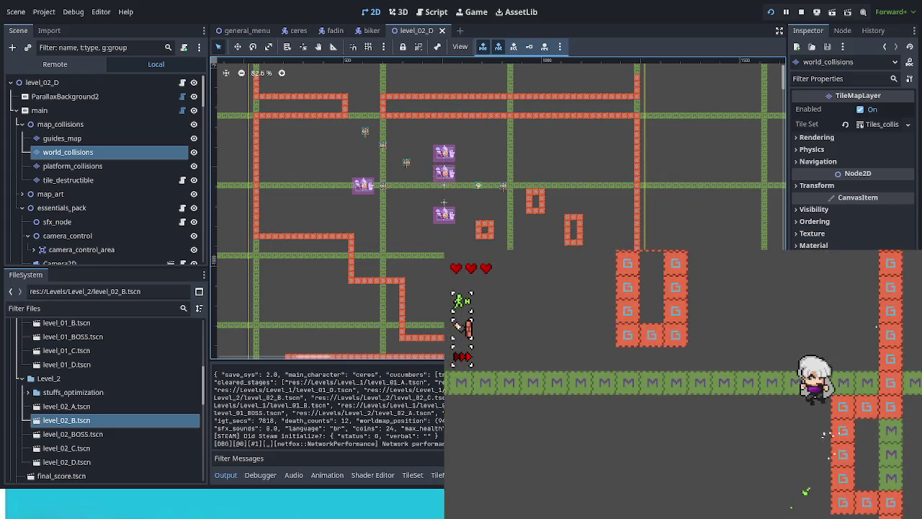
{"action": "key", "text": "Right"}
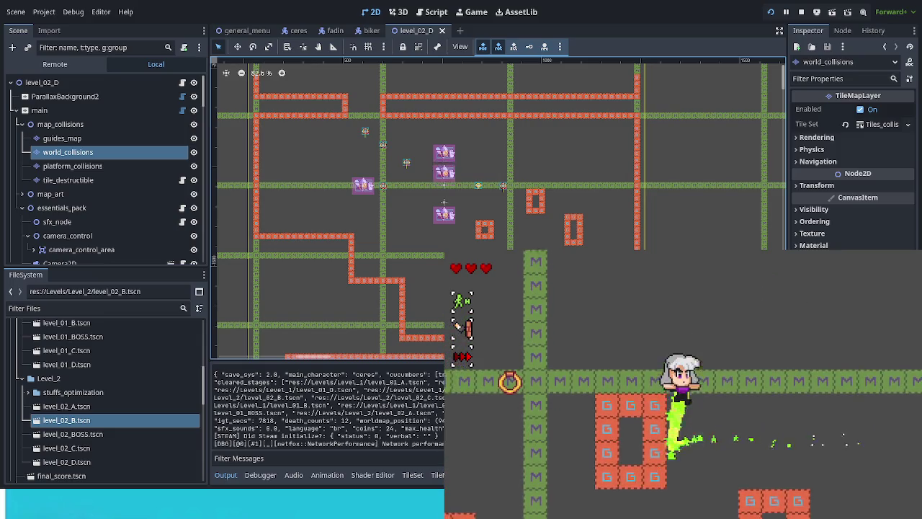
{"action": "key", "text": "Left"}
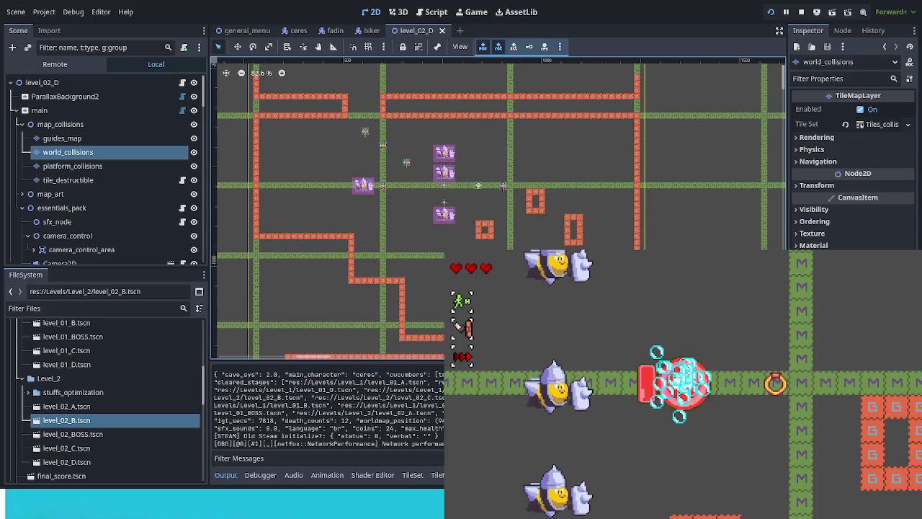
{"action": "key", "text": "Right"}
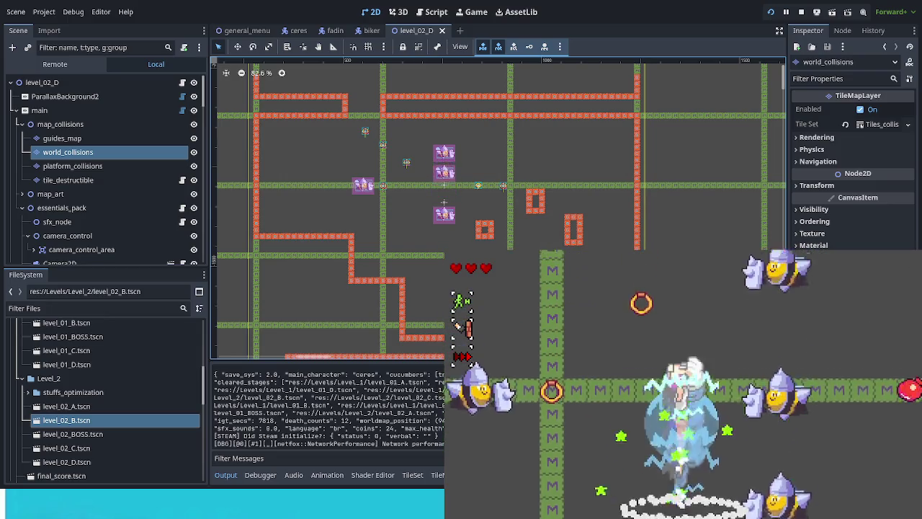
{"action": "key", "text": "x"}
{"action": "key", "text": "Left"}
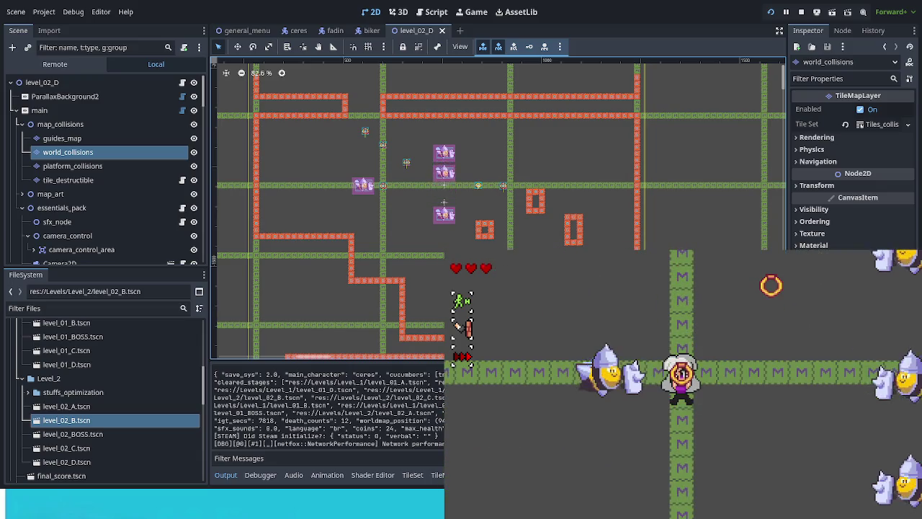
{"action": "key", "text": "x"}
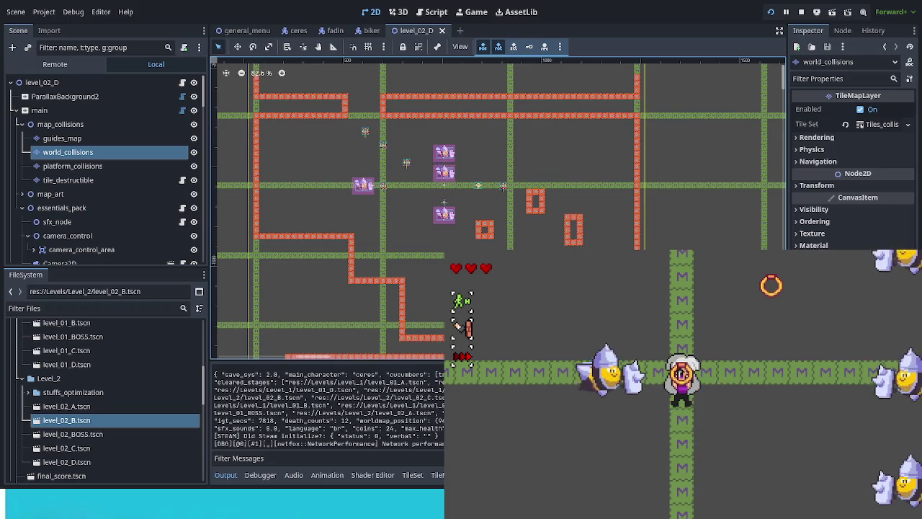
{"action": "scroll", "coordinate": [400, 173], "scroll_direction": "up", "scroll_amount": 8}
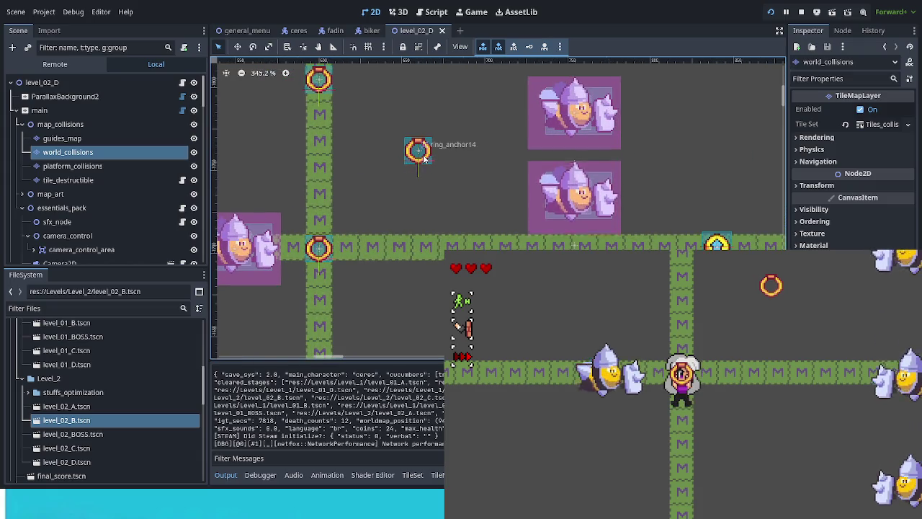
- Move ring_anchor14 slightly lower with the Move tool and save the scene
{"action": "left_click", "coordinate": [422, 157]}
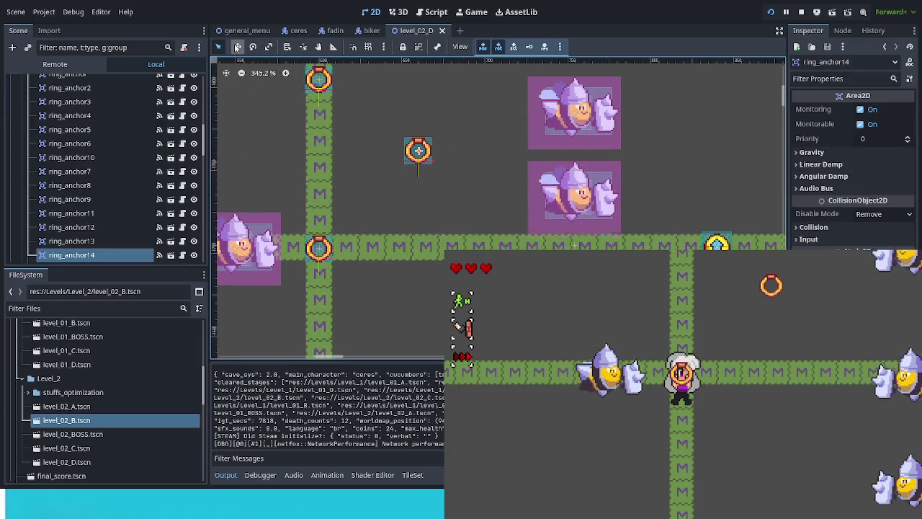
{"action": "key", "text": "w"}
{"action": "left_click_drag", "start_coordinate": [446, 206], "coordinate": [457, 218]}
{"action": "key", "text": "ctrl+s"}
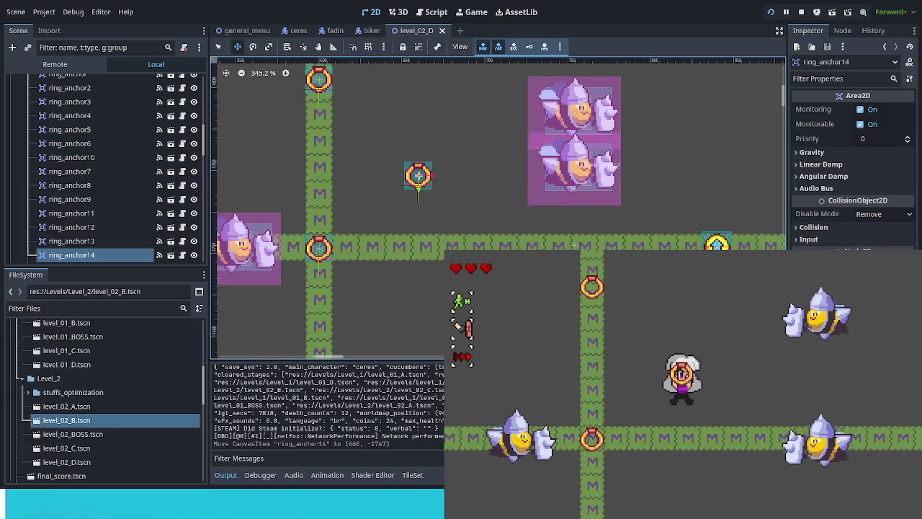
- Lower ring_anchor15 21 px along the vertical rail at x 600
{"action": "left_click_drag", "start_coordinate": [574, 188], "coordinate": [607, 282]}
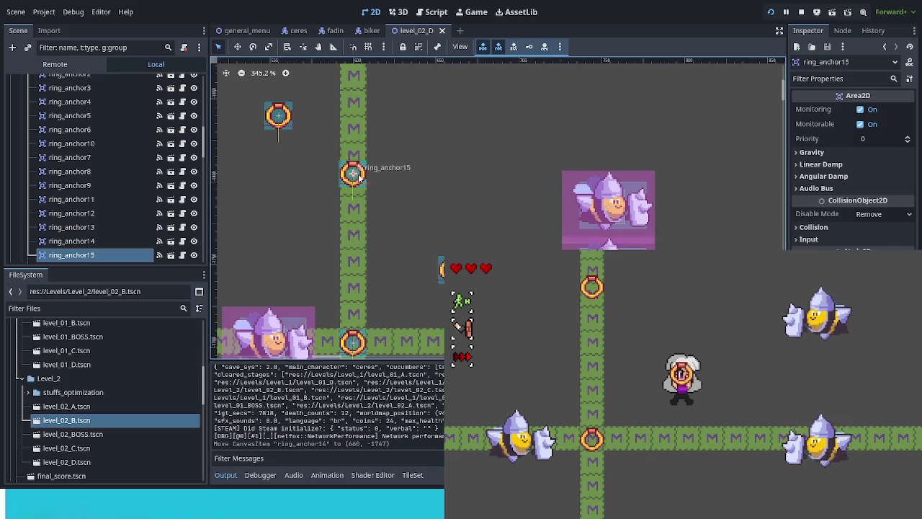
{"action": "scroll", "coordinate": [371, 208], "scroll_direction": "up", "scroll_amount": 8}
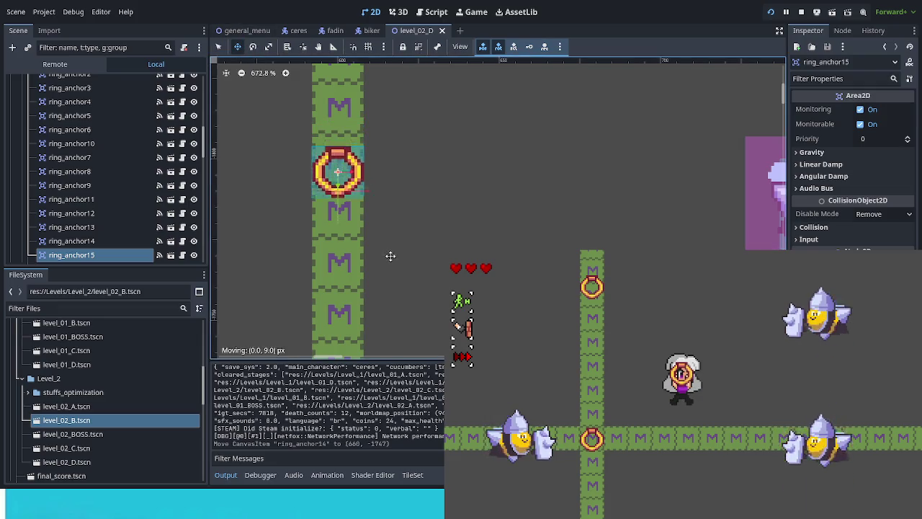
{"action": "left_click_drag", "start_coordinate": [390, 289], "coordinate": [390, 288]}
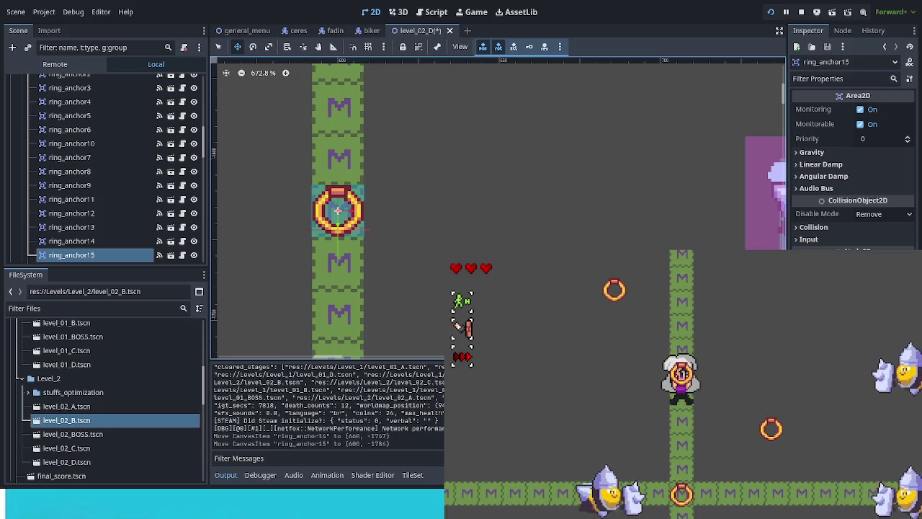
{"action": "scroll", "coordinate": [364, 253], "scroll_direction": "down", "scroll_amount": 5}
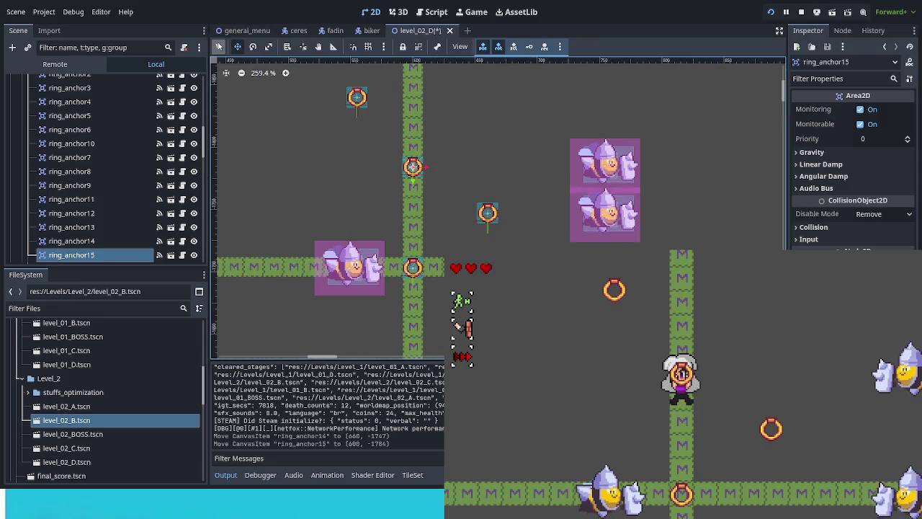
{"action": "left_click", "coordinate": [352, 271]}
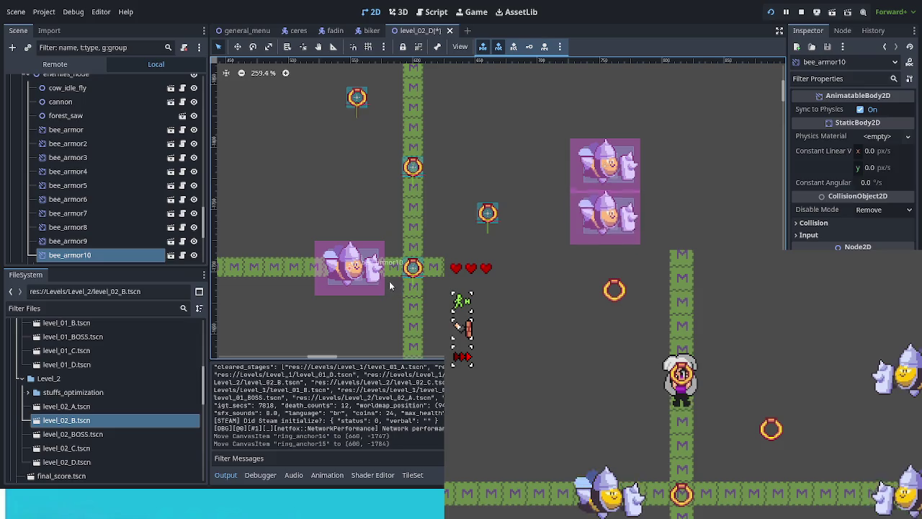
- Duplicate bee_armor10 as bee_armor11, place it at (576, -1737) beside the rail, and save
{"action": "key", "text": "ctrl+d"}
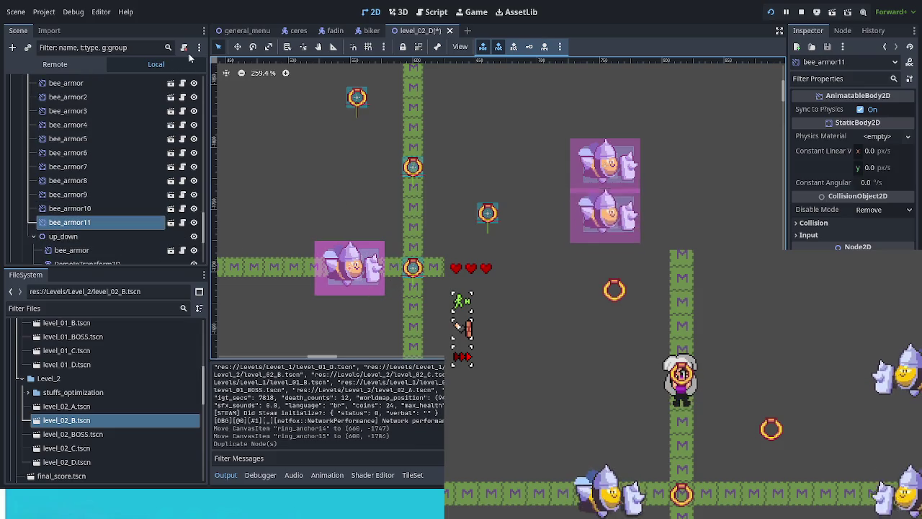
{"action": "mouse_move", "coordinate": [400, 280]}
{"action": "left_mouse_down"}
{"action": "mouse_move", "coordinate": [399, 239]}
{"action": "mouse_move", "coordinate": [476, 245]}
{"action": "left_mouse_up"}
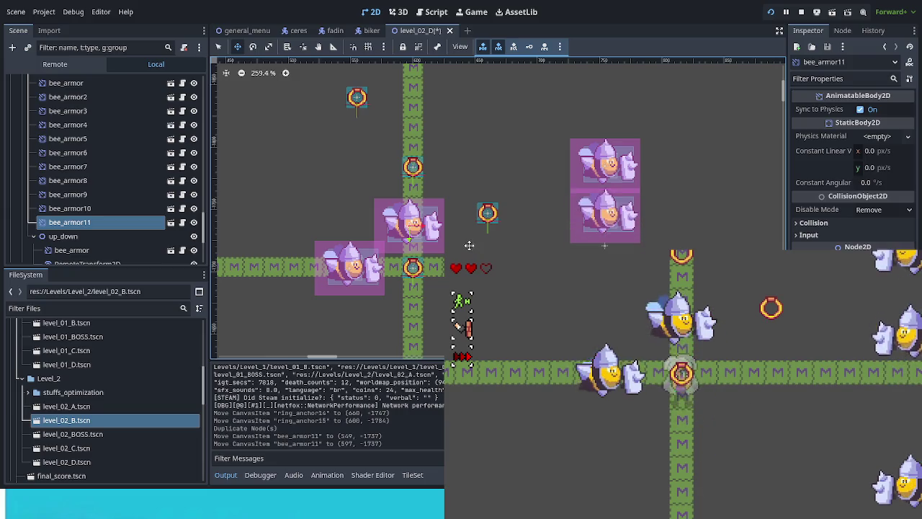
{"action": "left_click_drag", "start_coordinate": [443, 249], "coordinate": [443, 249]}
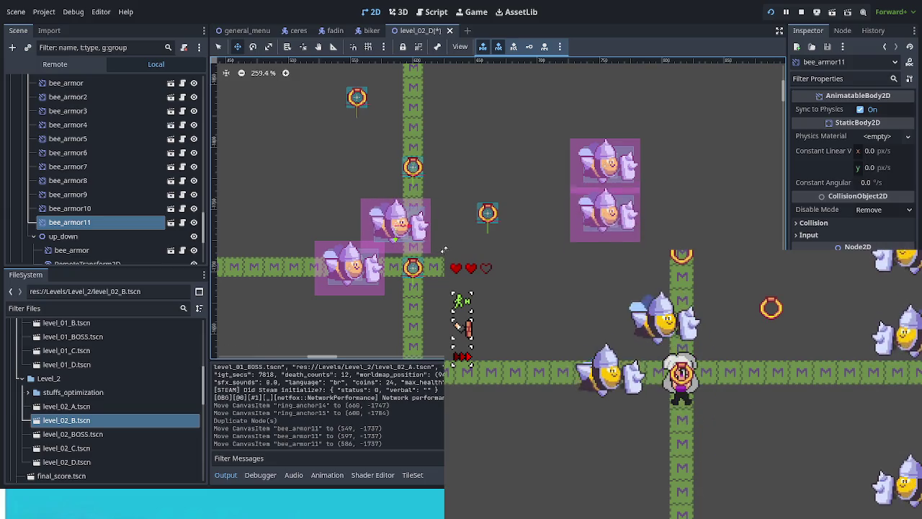
{"action": "key", "text": "ctrl+s"}
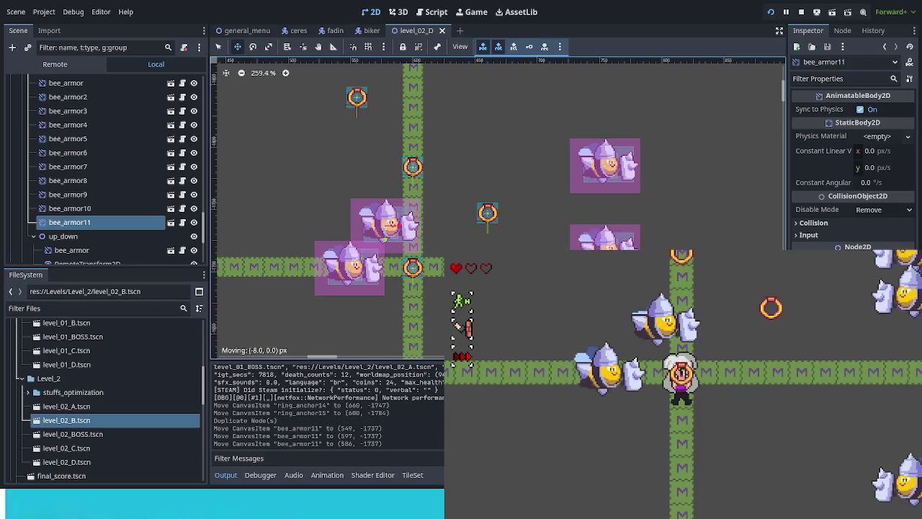
{"action": "key", "text": "Left"}
{"action": "key", "text": "ctrl+s"}
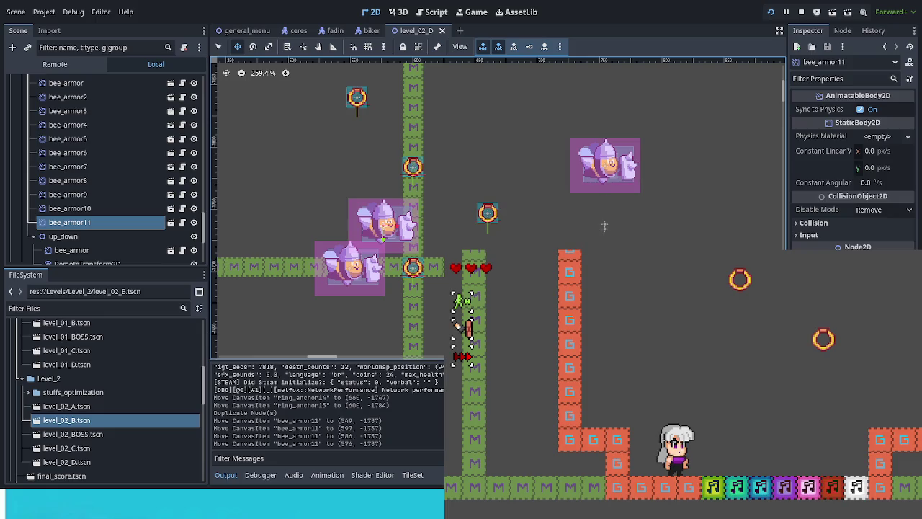
- Stop the playtest with F8 and duplicate bee_armor11 as bee_armor12
{"action": "key", "text": "F8"}
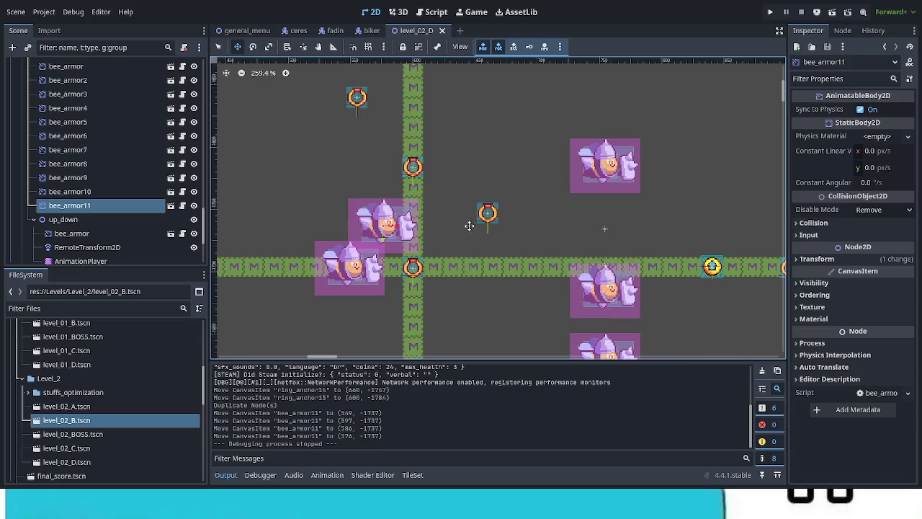
{"action": "scroll", "coordinate": [469, 225], "scroll_direction": "up", "scroll_amount": 3}
{"action": "scroll", "coordinate": [469, 225], "scroll_direction": "left", "scroll_amount": 2}
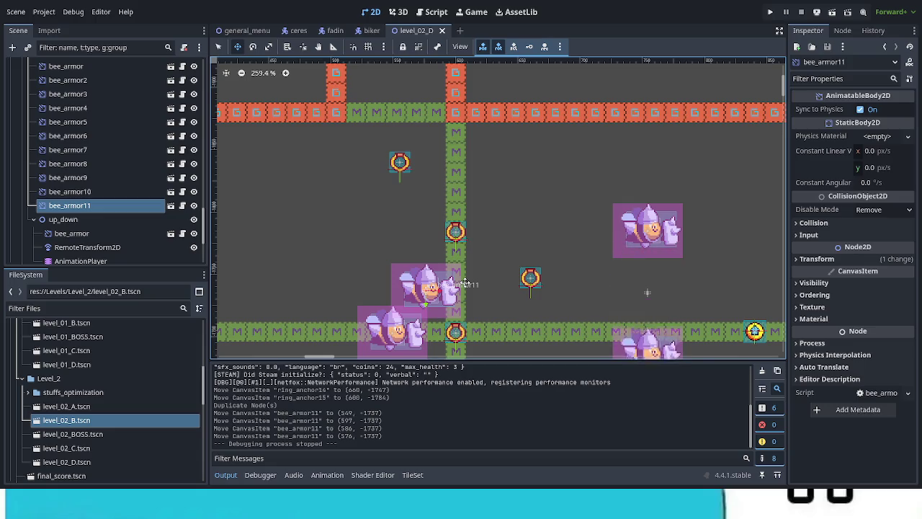
{"action": "scroll", "coordinate": [461, 321], "scroll_direction": "up", "scroll_amount": 4}
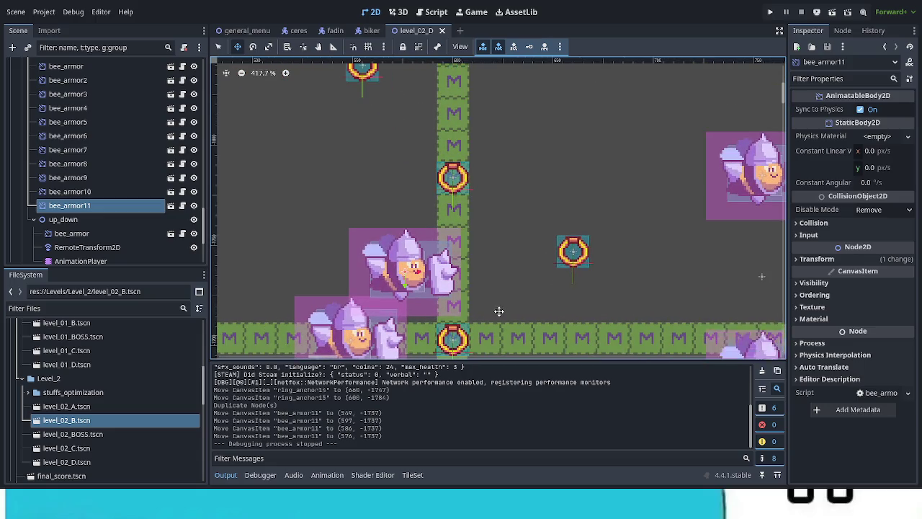
{"action": "key", "text": "ctrl+d"}
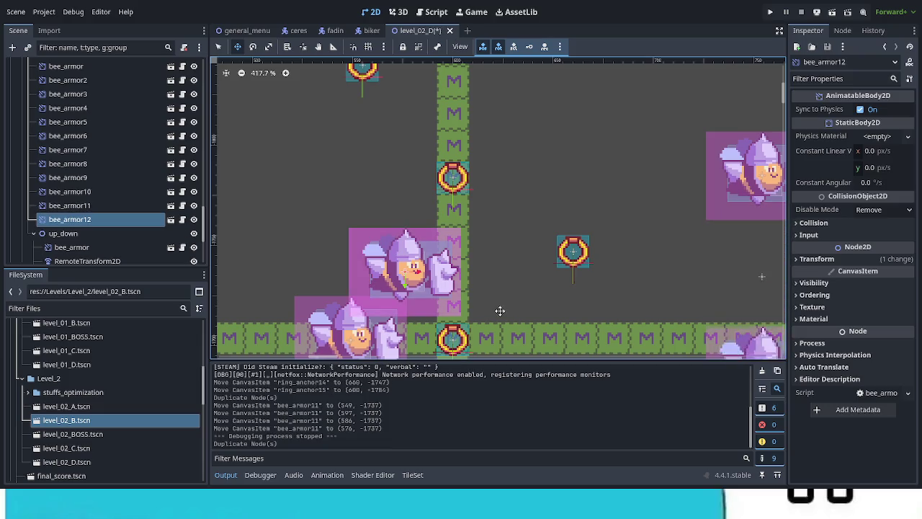
- Move the bee_armor12 copy up beside the M column in the 2D viewport
{"action": "mouse_move", "coordinate": [490, 290]}
{"action": "left_mouse_down"}
{"action": "mouse_move", "coordinate": [584, 130]}
{"action": "mouse_move", "coordinate": [570, 118]}
{"action": "left_mouse_up"}
{"action": "scroll", "coordinate": [569, 176], "scroll_direction": "up", "scroll_amount": 3}
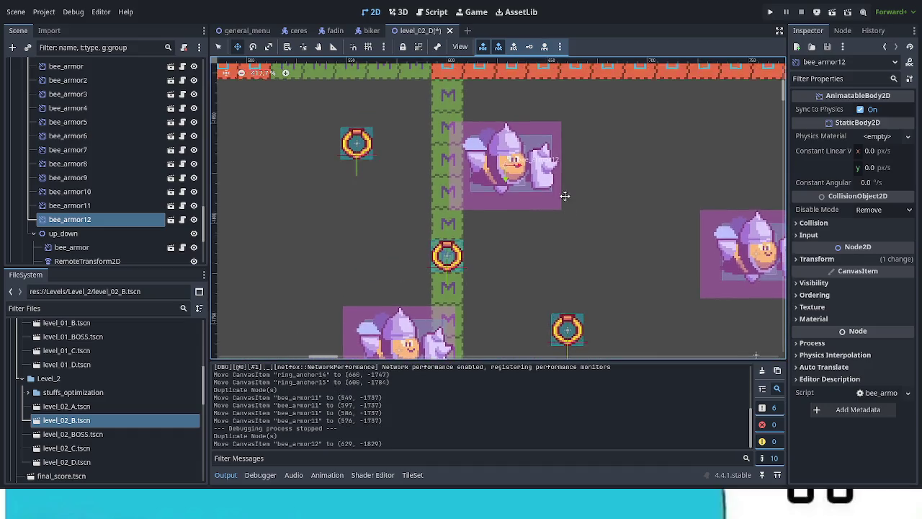
{"action": "scroll", "coordinate": [555, 158], "scroll_direction": "down", "scroll_amount": 3}
{"action": "scroll", "coordinate": [436, 322], "scroll_direction": "up", "scroll_amount": 3}
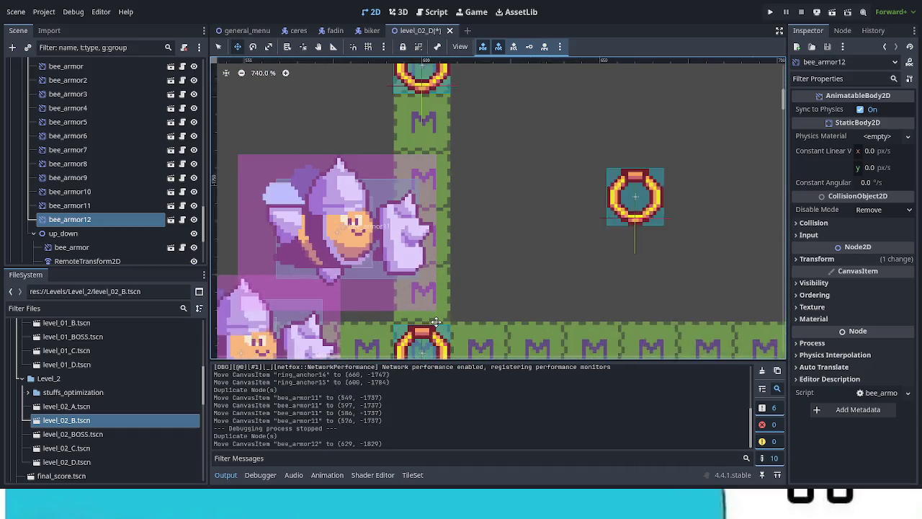
{"action": "scroll", "coordinate": [436, 321], "scroll_direction": "up", "scroll_amount": 2}
{"action": "scroll", "coordinate": [417, 283], "scroll_direction": "down", "scroll_amount": 1}
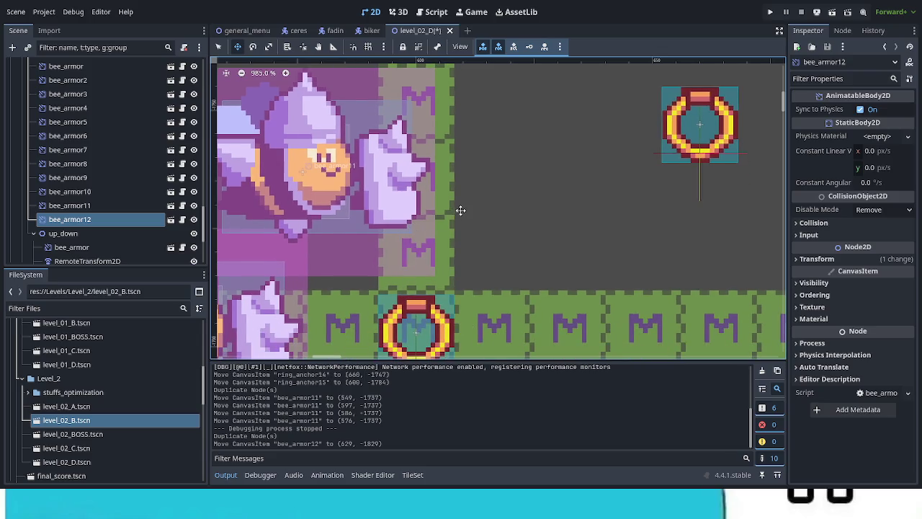
{"action": "scroll", "coordinate": [465, 180], "scroll_direction": "down", "scroll_amount": 2}
{"action": "scroll", "coordinate": [485, 290], "scroll_direction": "up", "scroll_amount": 3}
{"action": "scroll", "coordinate": [497, 243], "scroll_direction": "up", "scroll_amount": 1}
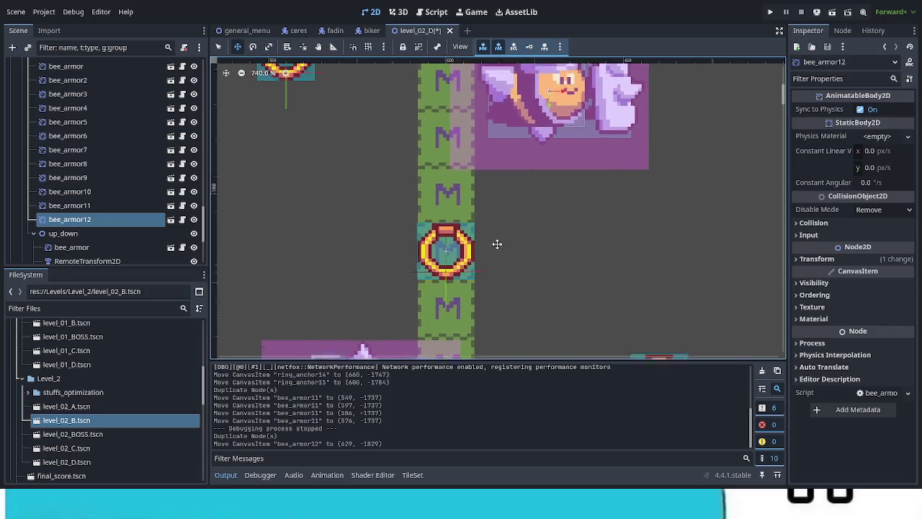
{"action": "scroll", "coordinate": [497, 243], "scroll_direction": "up", "scroll_amount": 2}
- Nudge bee_armor12 left to (621, -1822) on the M column and save level_02_D
{"action": "mouse_move", "coordinate": [531, 242]}
{"action": "left_mouse_down"}
{"action": "mouse_move", "coordinate": [499, 248]}
{"action": "mouse_move", "coordinate": [508, 255]}
{"action": "left_mouse_up"}
{"action": "scroll", "coordinate": [522, 256], "scroll_direction": "down", "scroll_amount": 4}
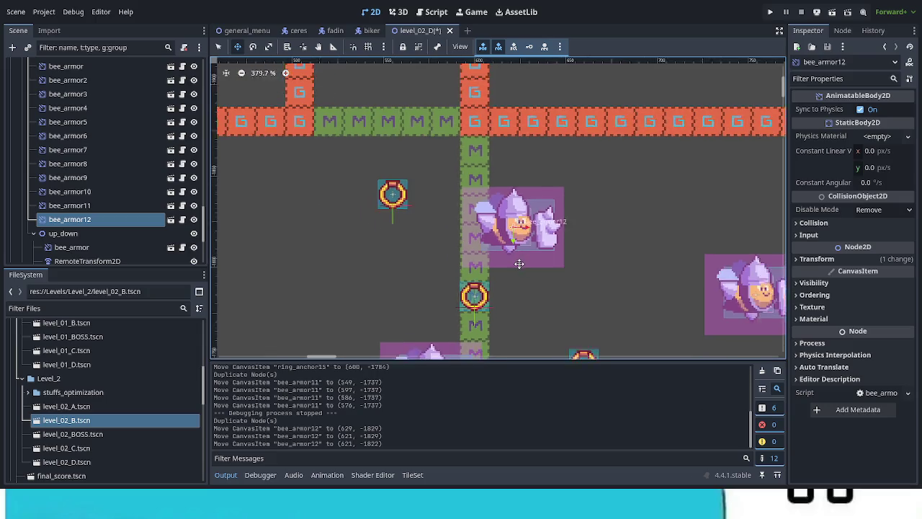
{"action": "left_click_drag", "start_coordinate": [572, 281], "coordinate": [488, 196]}
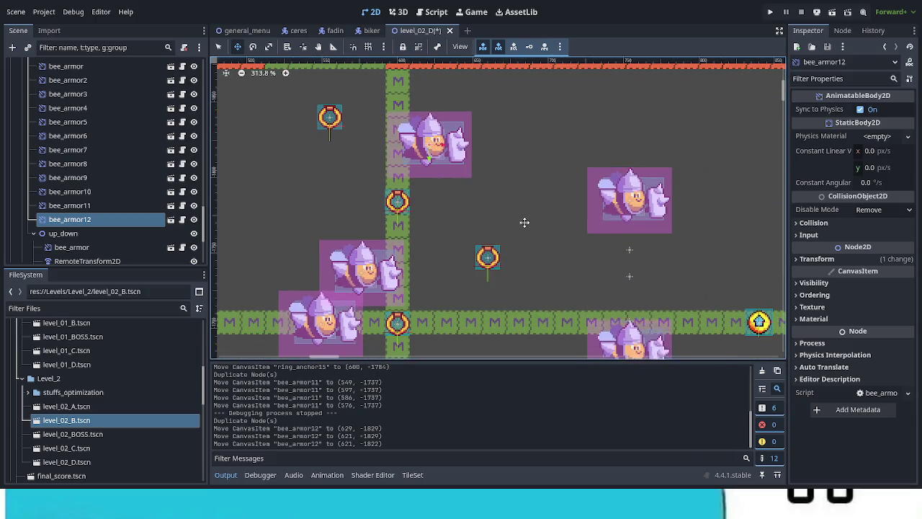
{"action": "scroll", "coordinate": [529, 223], "scroll_direction": "down", "scroll_amount": 1}
{"action": "scroll", "coordinate": [534, 227], "scroll_direction": "down", "scroll_amount": 1}
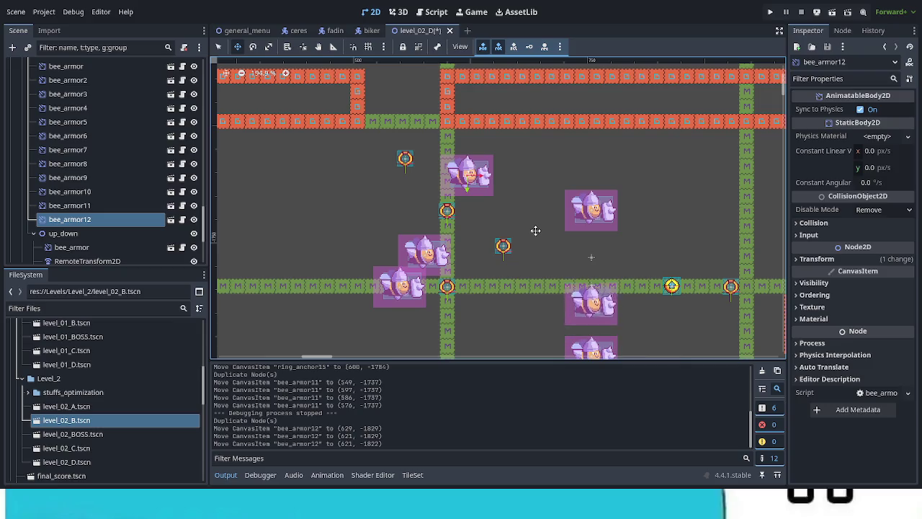
{"action": "key", "text": "ctrl+s"}
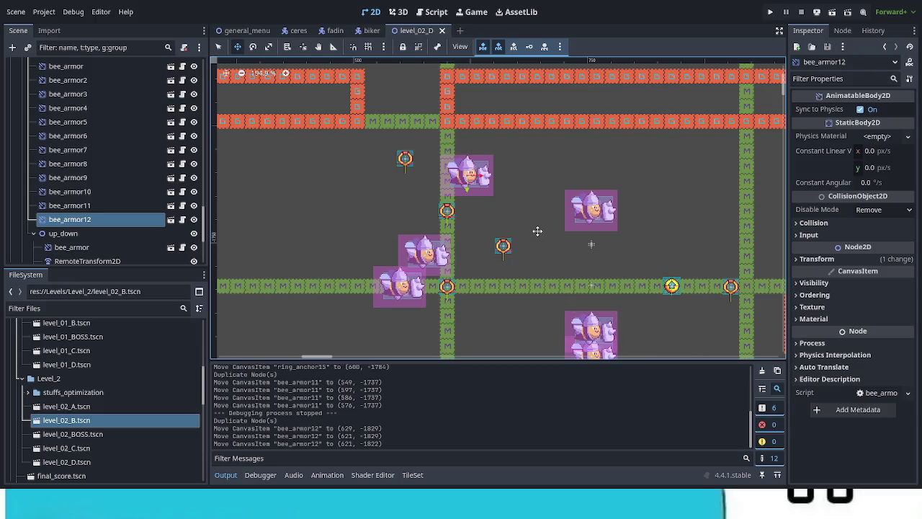
{"action": "key", "text": "ctrl+s"}
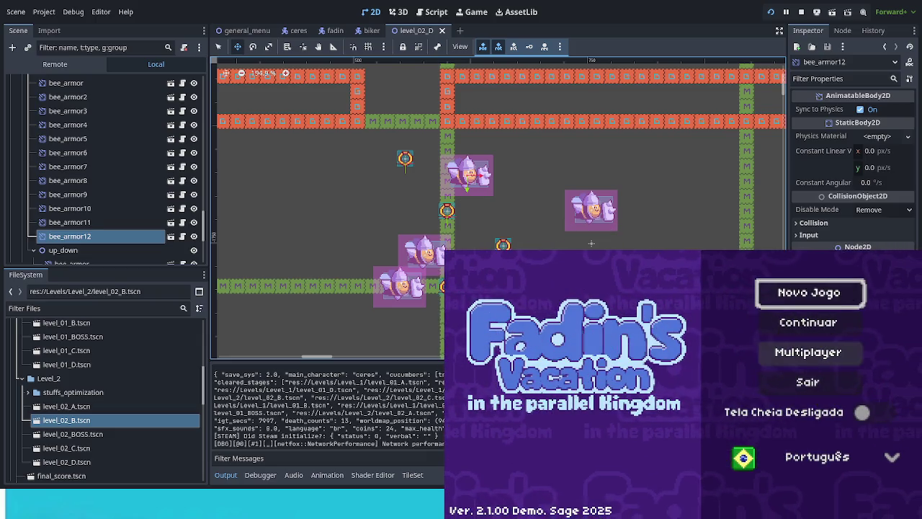
- Continue the saved game into Floresta Abelhuda 4 and jump-slash and dash right
{"action": "key", "text": "Return"}
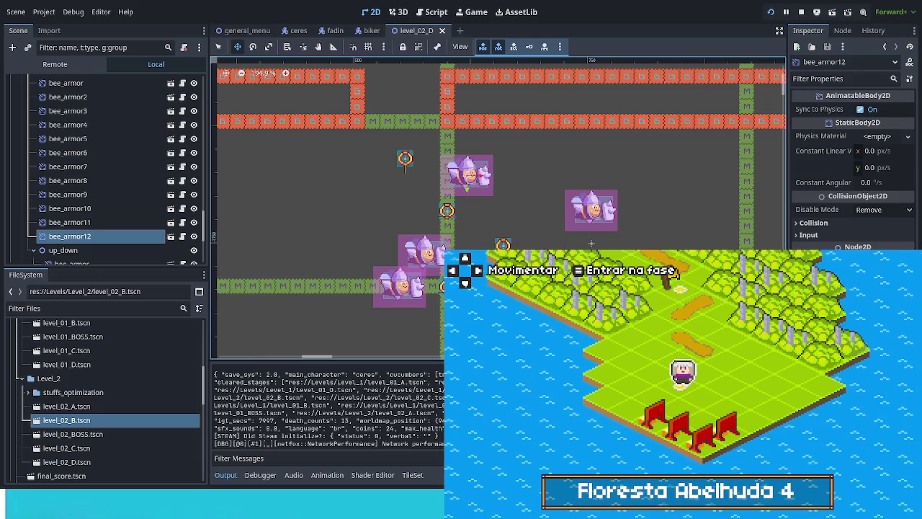
{"action": "key", "text": "Return"}
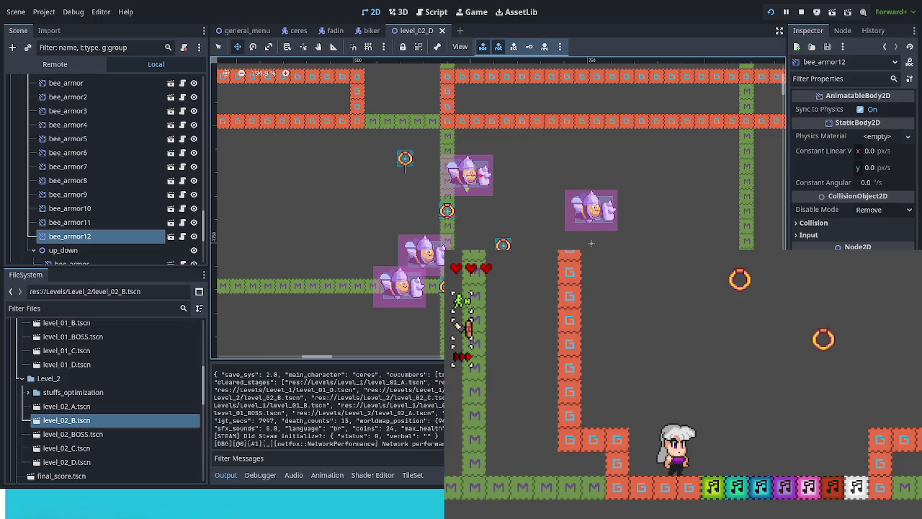
{"action": "key", "text": "space"}
{"action": "key", "text": "x"}
{"action": "key", "text": "x"}
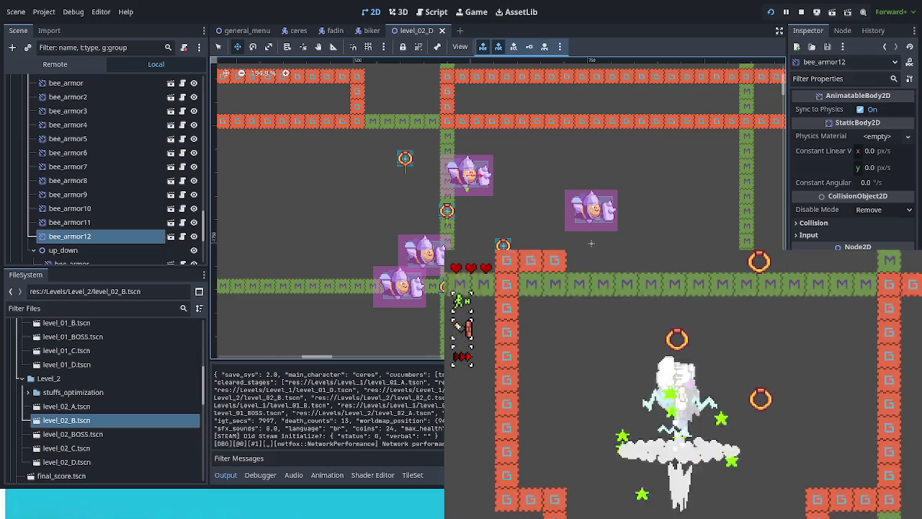
{"action": "key", "text": "space"}
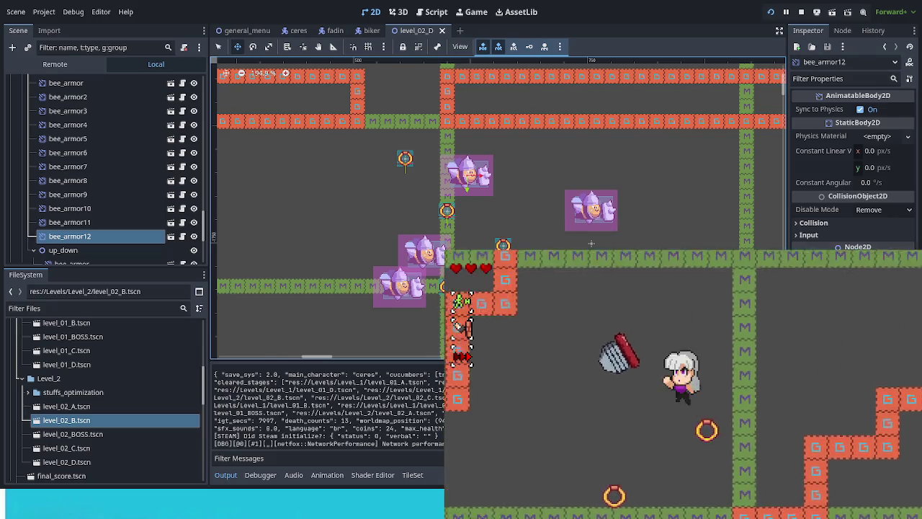
{"action": "key", "text": "x"}
- Drop to lower ground attacking near the cow enemy, then ride the red bubble onward
{"action": "key", "text": "x"}
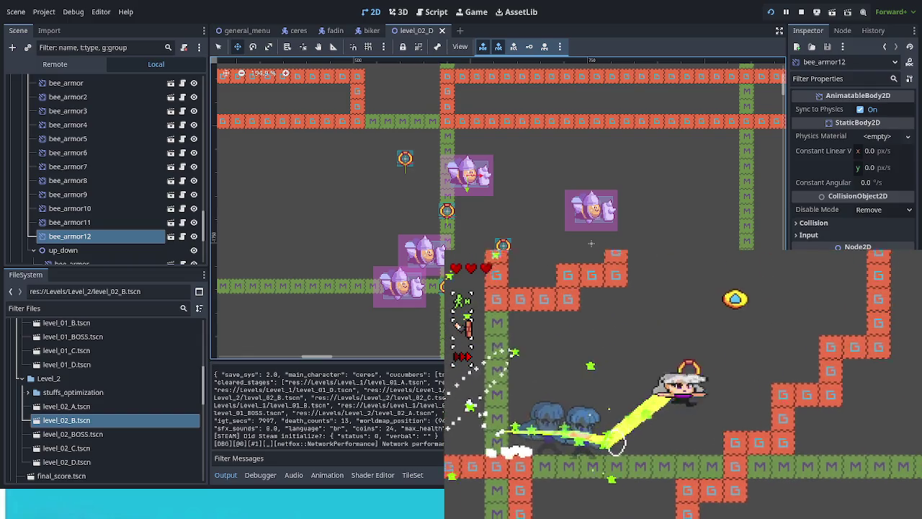
{"action": "key", "text": "x"}
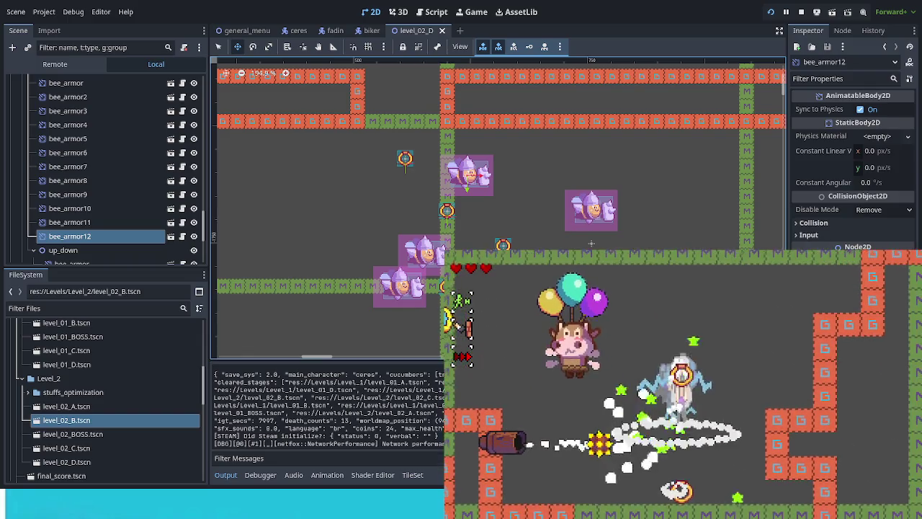
{"action": "key", "text": "x"}
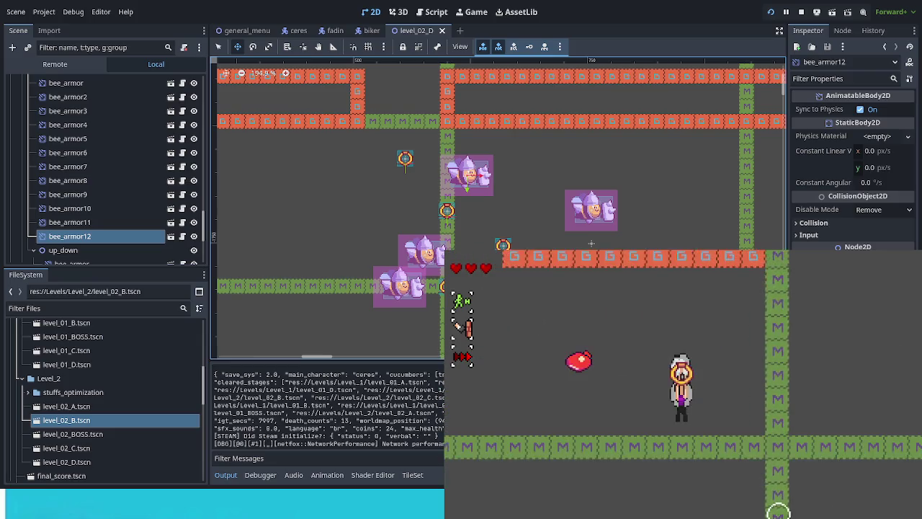
{"action": "key", "text": "x"}
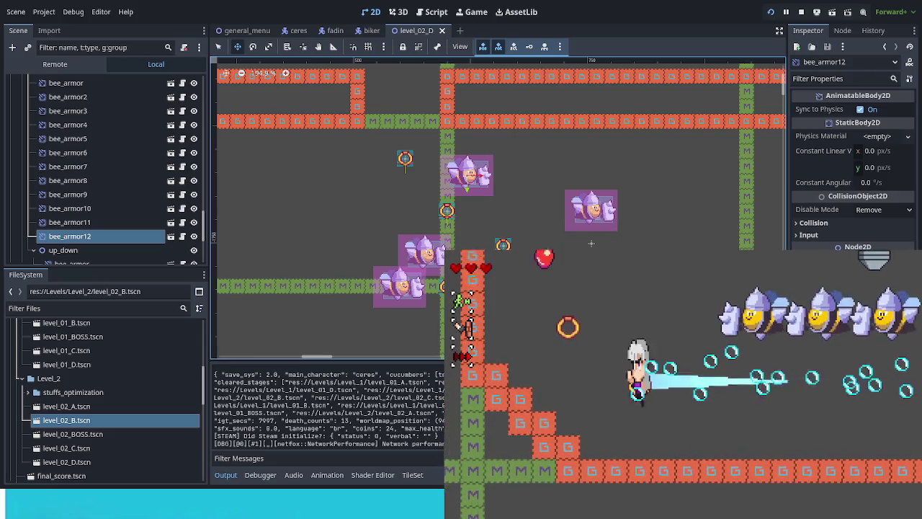
{"action": "key", "text": "z"}
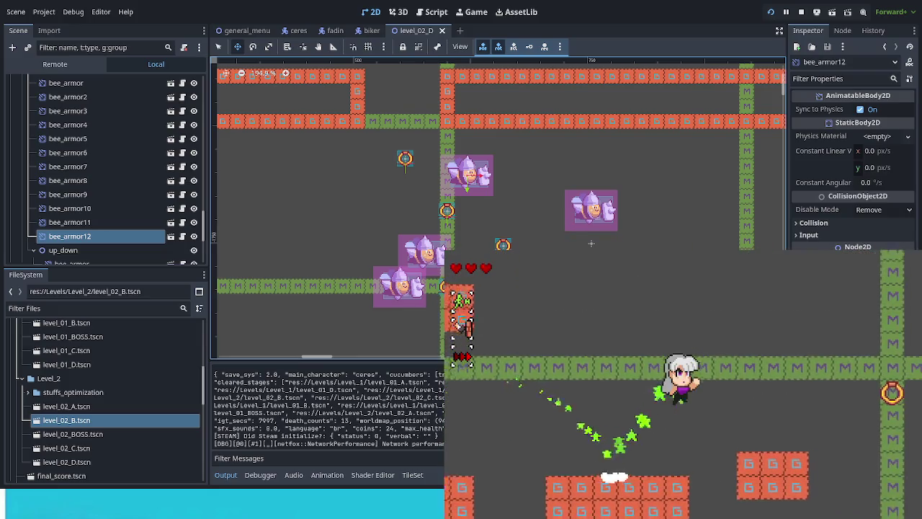
{"action": "key", "text": "Right"}
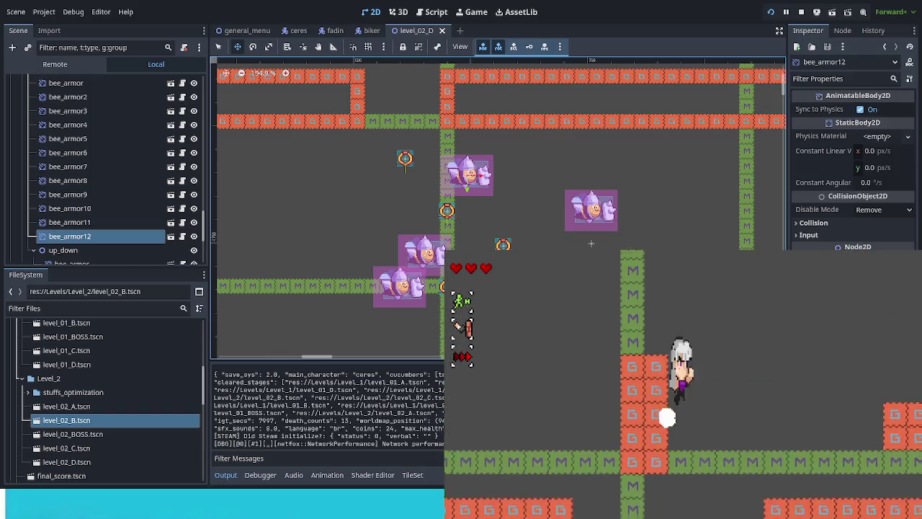
- Dash through the corridors toward the bees and climb up the column terrain
{"action": "key", "text": "z"}
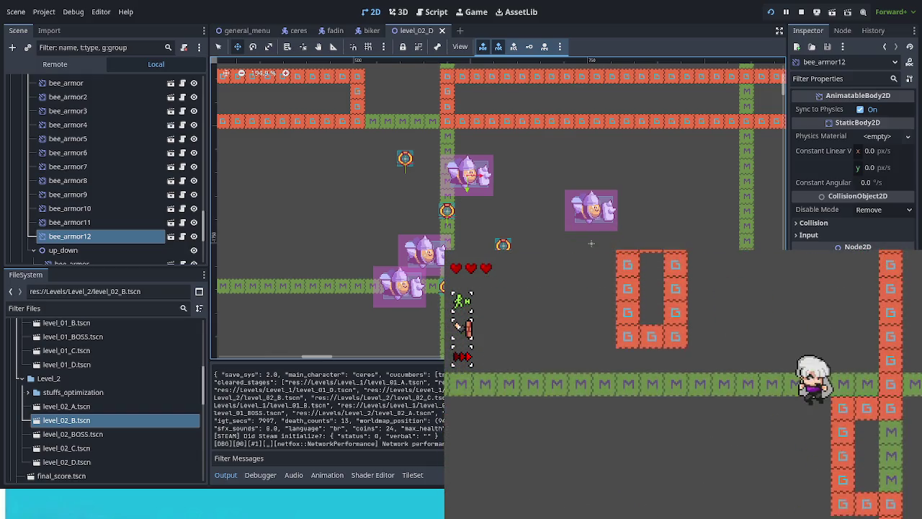
{"action": "key", "text": "z"}
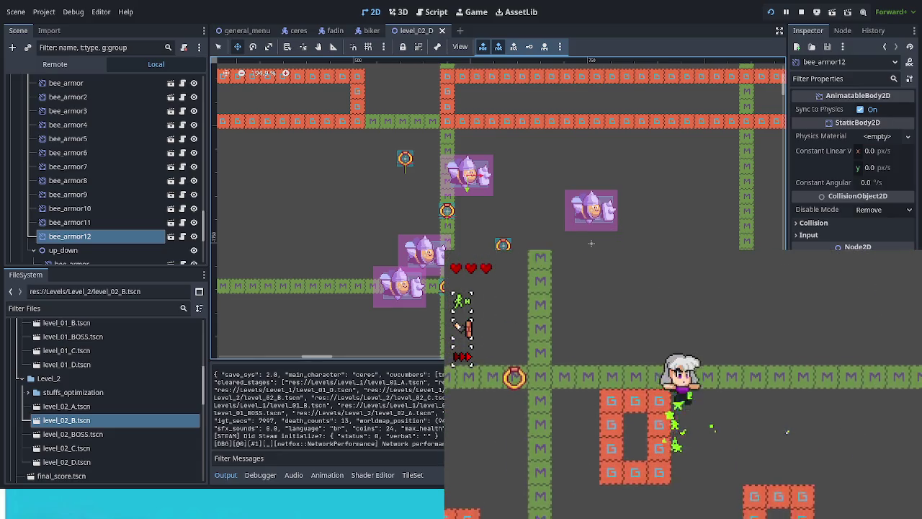
{"action": "key", "text": "z"}
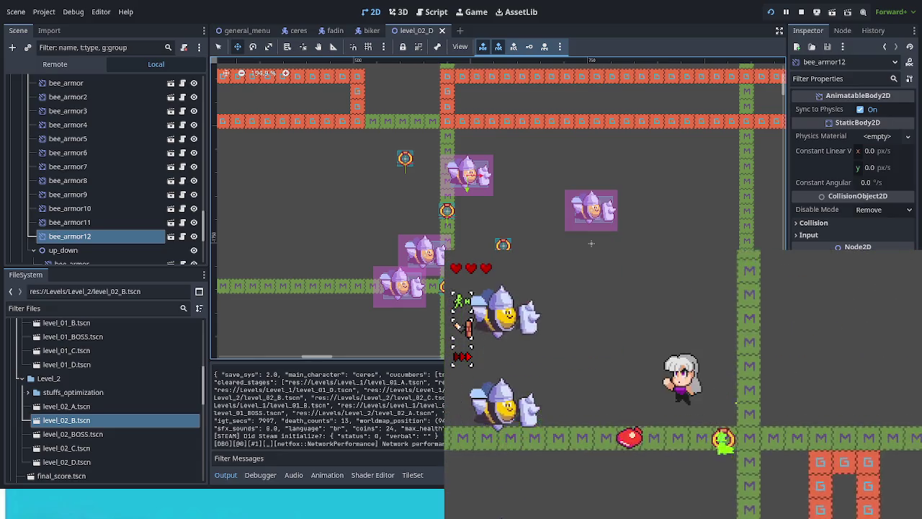
{"action": "key", "text": "z"}
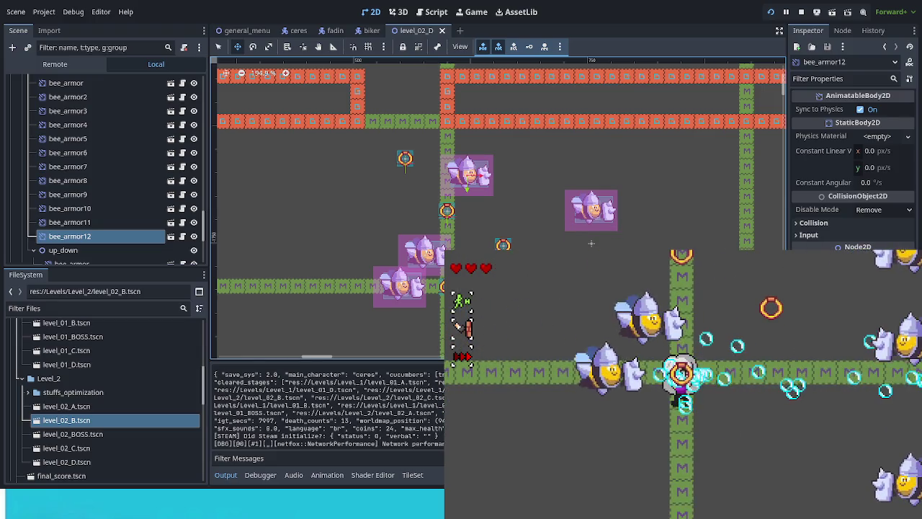
{"action": "key", "text": "z"}
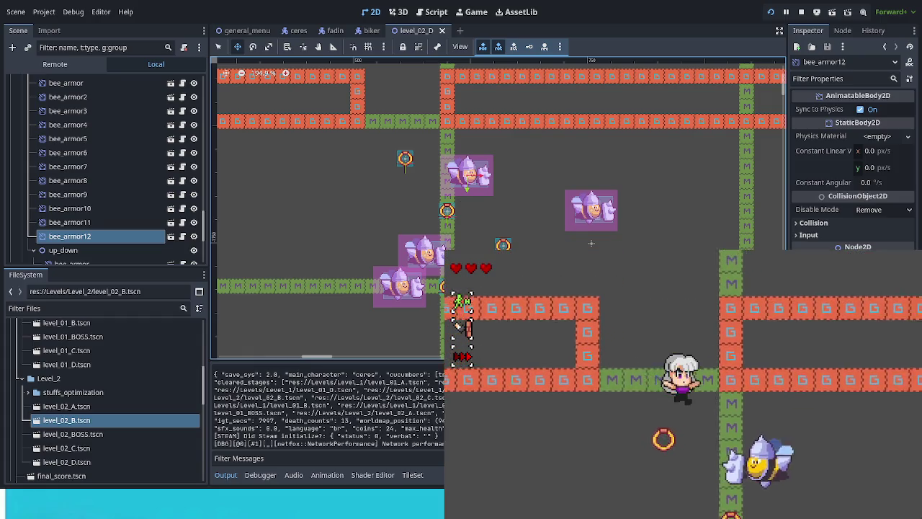
{"action": "key", "text": "z"}
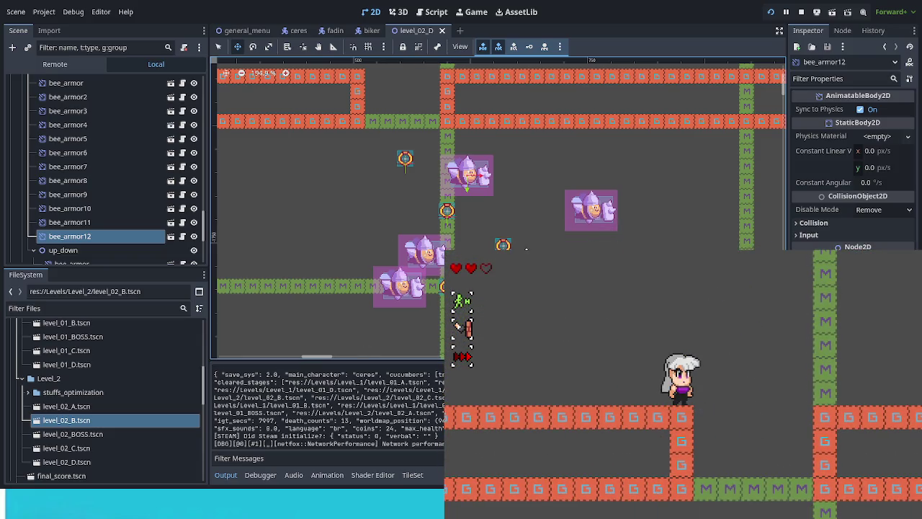
- Zoom the editor view out to about 46% and pan up over the upper layout
{"action": "scroll", "coordinate": [432, 201], "scroll_direction": "down", "scroll_amount": 4}
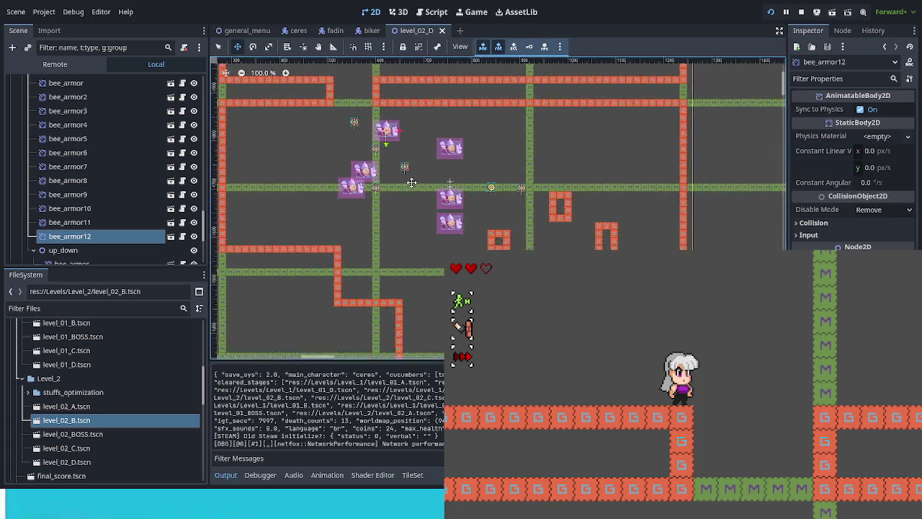
{"action": "scroll", "coordinate": [411, 183], "scroll_direction": "down", "scroll_amount": 1}
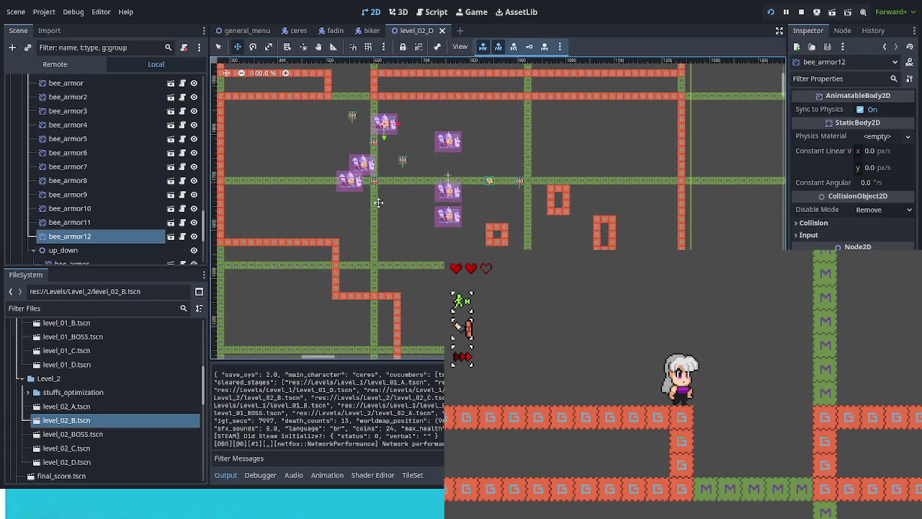
{"action": "scroll", "coordinate": [419, 232], "scroll_direction": "down", "scroll_amount": 5}
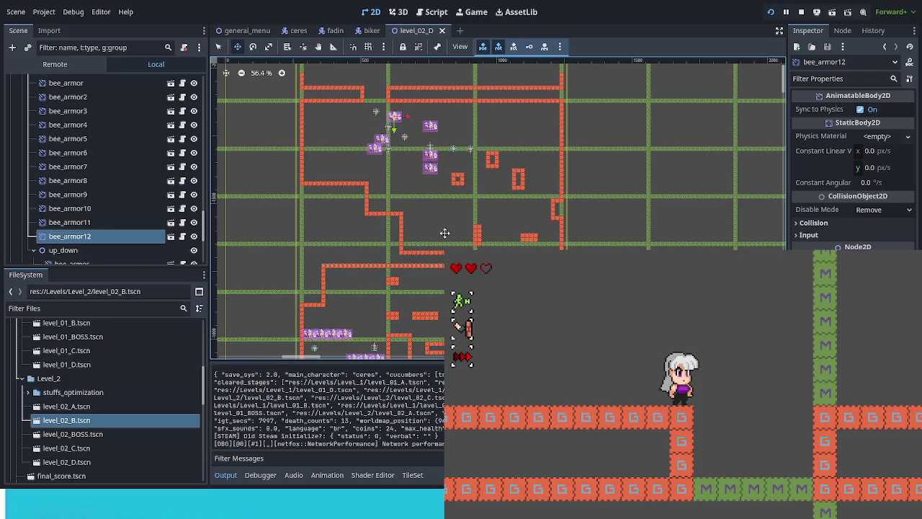
{"action": "scroll", "coordinate": [444, 232], "scroll_direction": "down", "scroll_amount": 1}
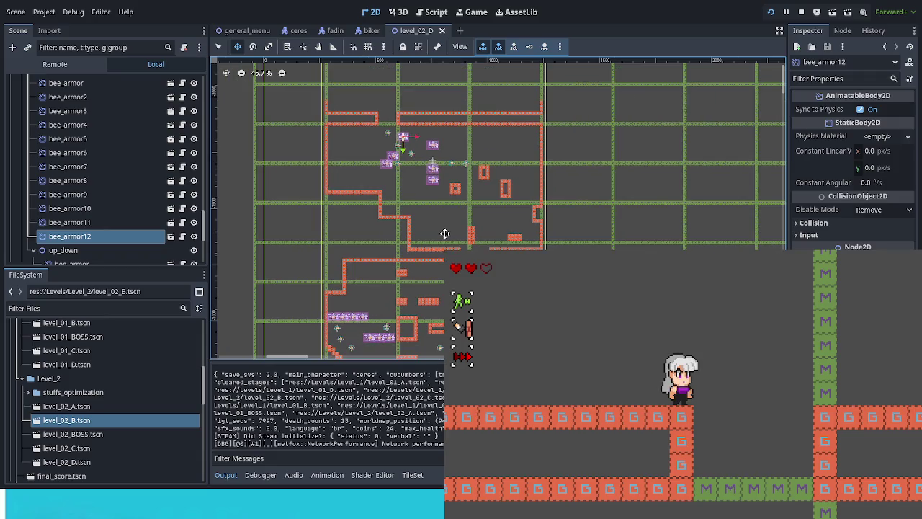
{"action": "mouse_move", "coordinate": [444, 232]}
{"action": "left_mouse_down"}
{"action": "mouse_move", "coordinate": [452, 101]}
{"action": "mouse_move", "coordinate": [439, 260]}
{"action": "mouse_move", "coordinate": [443, 155]}
{"action": "left_mouse_up"}
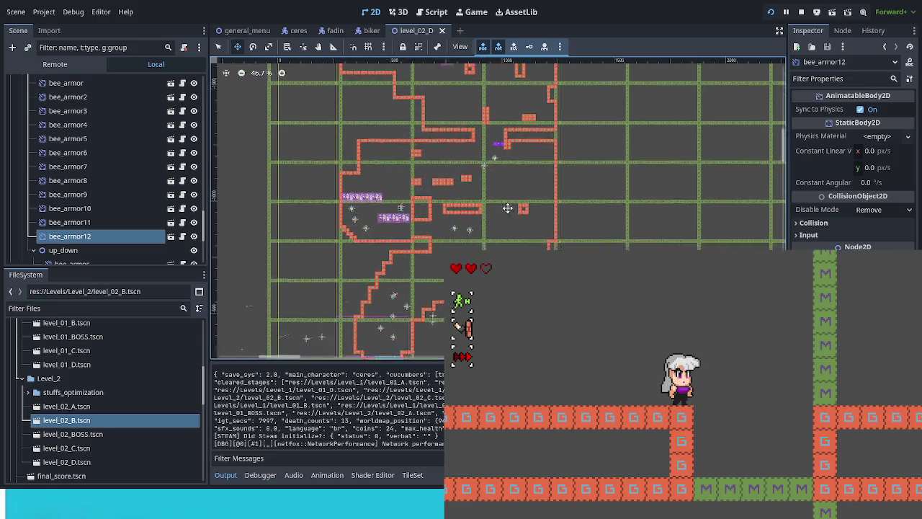
- Pan the viewport to another level area and scroll the Scene dock up to level_02_D
{"action": "scroll", "coordinate": [468, 177], "scroll_direction": "down", "scroll_amount": 5}
{"action": "scroll", "coordinate": [469, 176], "scroll_direction": "left", "scroll_amount": 2}
{"action": "left_click_drag", "start_coordinate": [497, 184], "coordinate": [430, 288]}
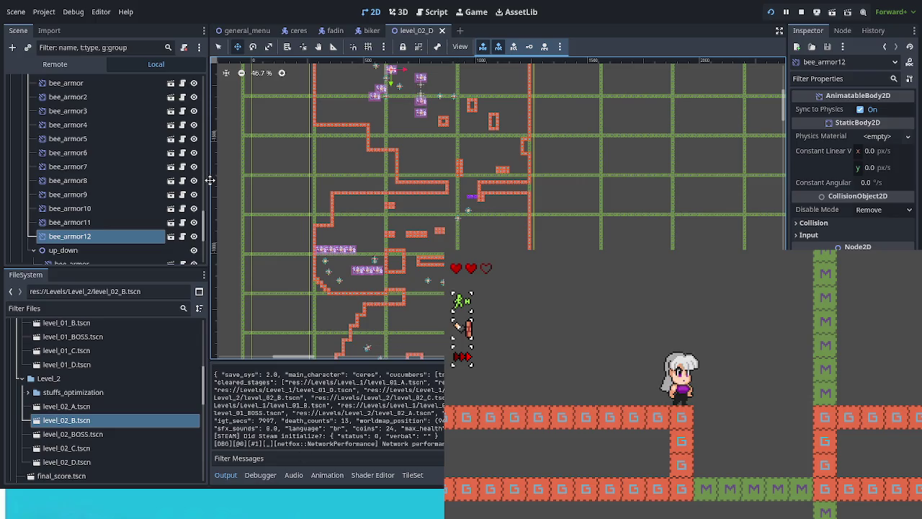
{"action": "scroll", "coordinate": [194, 129], "scroll_direction": "up", "scroll_amount": 5}
{"action": "scroll", "coordinate": [195, 128], "scroll_direction": "up", "scroll_amount": 5}
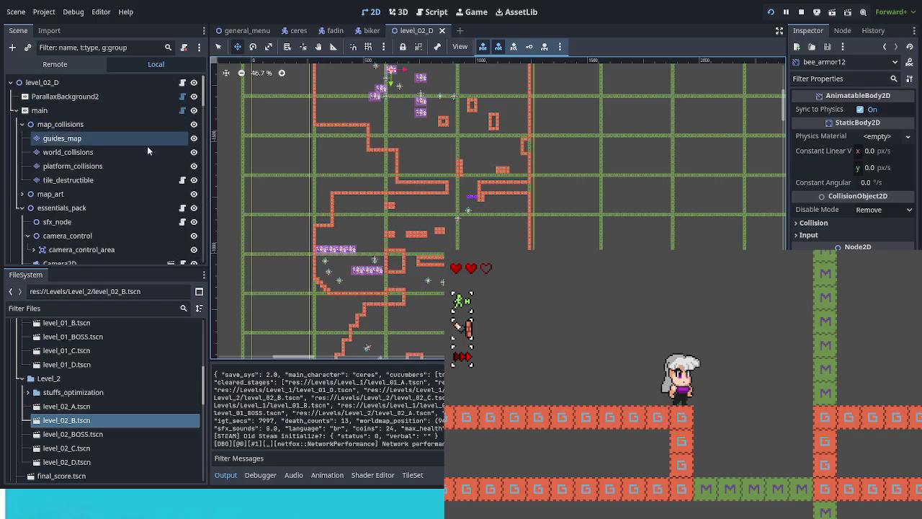
- Paint a row of purple P tiles across the floor gap on platform_collisions
{"action": "left_click", "coordinate": [143, 164]}
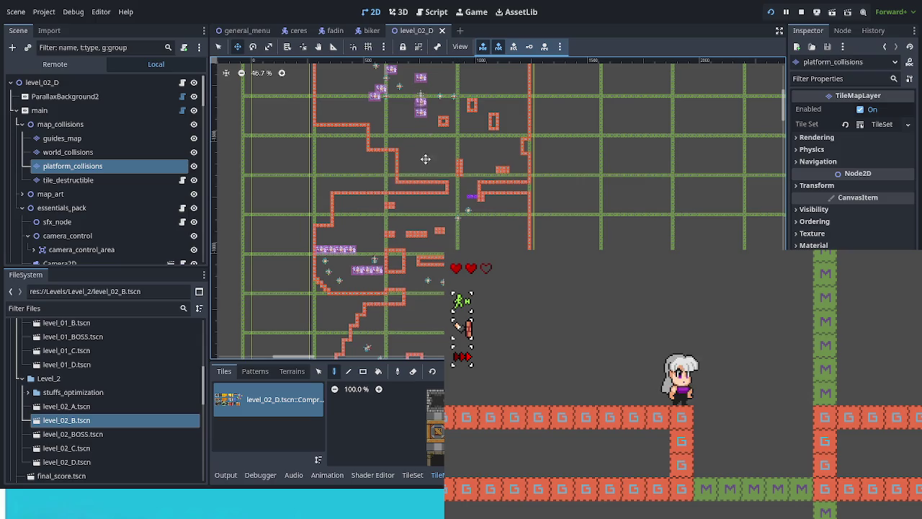
{"action": "scroll", "coordinate": [375, 188], "scroll_direction": "up", "scroll_amount": 3}
{"action": "scroll", "coordinate": [393, 206], "scroll_direction": "up", "scroll_amount": 1}
{"action": "scroll", "coordinate": [389, 207], "scroll_direction": "up", "scroll_amount": 10}
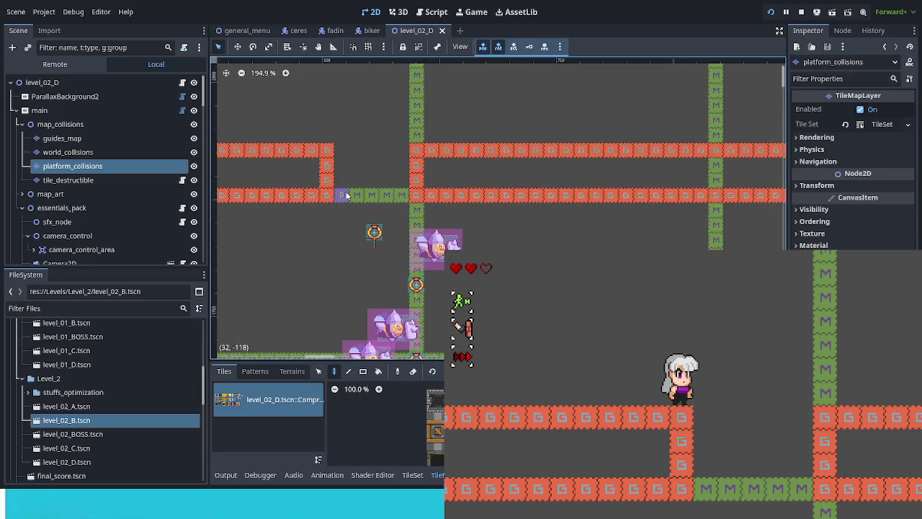
{"action": "left_click_drag", "start_coordinate": [345, 196], "coordinate": [404, 196]}
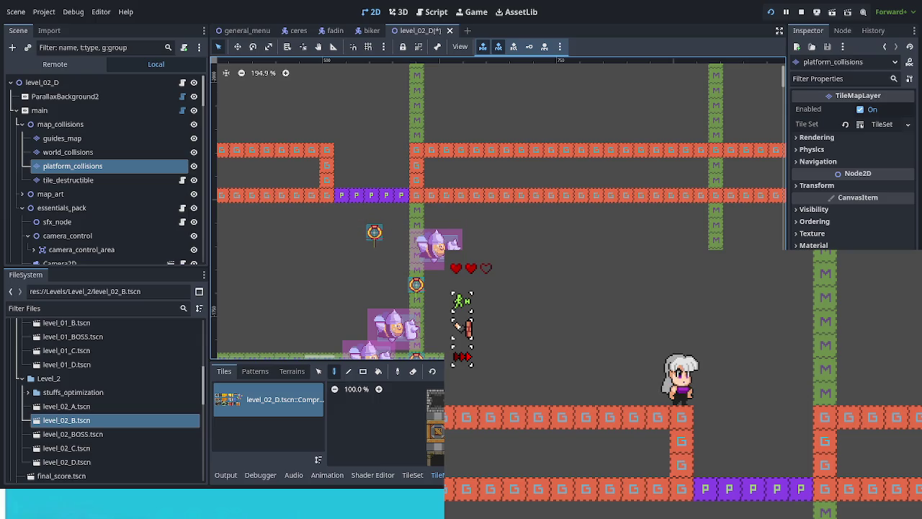
- Try an extra orange tile row above, erase it, and toggle platform_collisions visibility
{"action": "left_click_drag", "start_coordinate": [343, 186], "coordinate": [475, 188]}
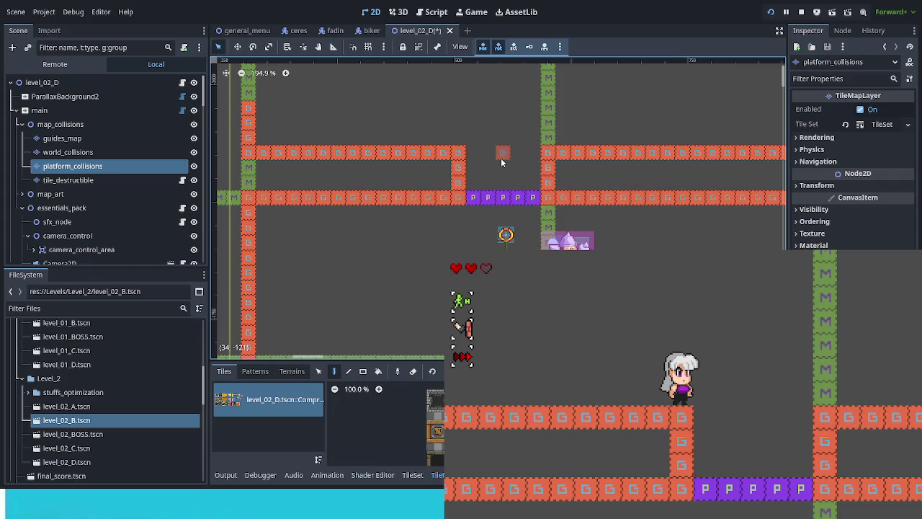
{"action": "left_click_drag", "start_coordinate": [444, 168], "coordinate": [250, 169]}
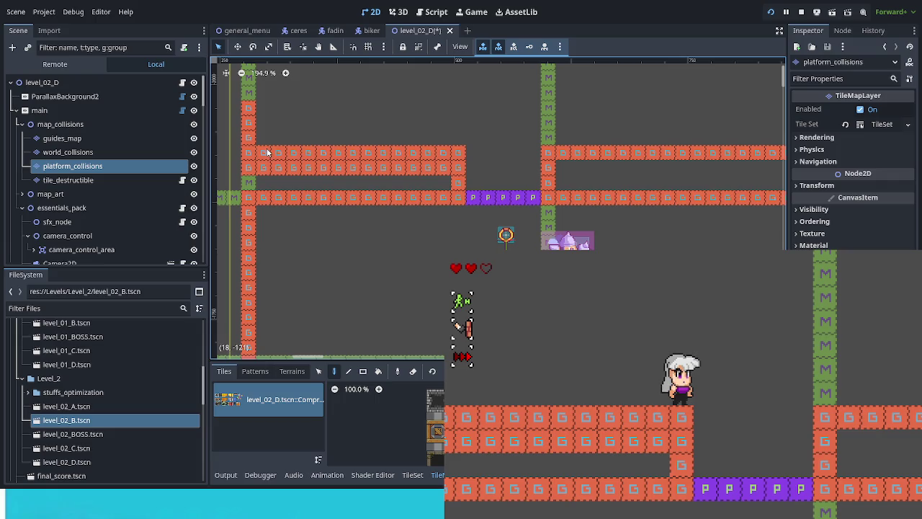
{"action": "left_click_drag", "start_coordinate": [251, 175], "coordinate": [486, 175]}
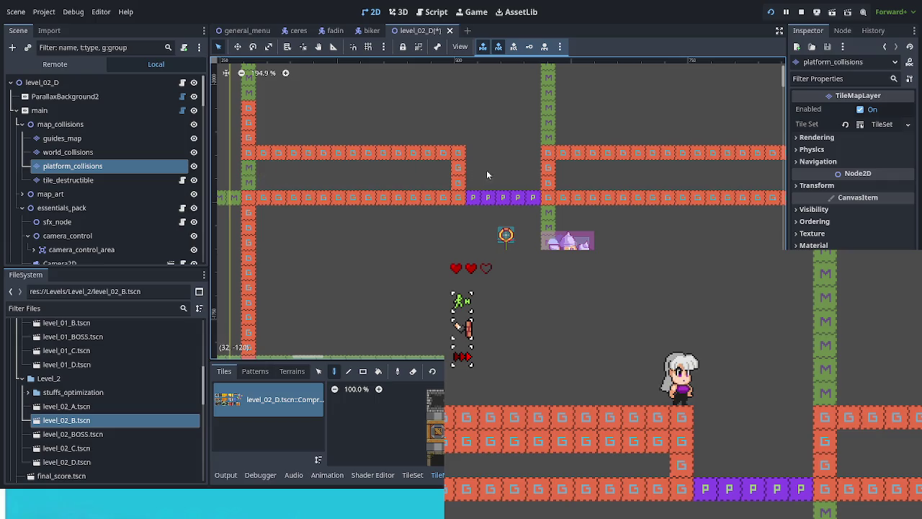
{"action": "scroll", "coordinate": [201, 170], "scroll_direction": "down", "scroll_amount": 10}
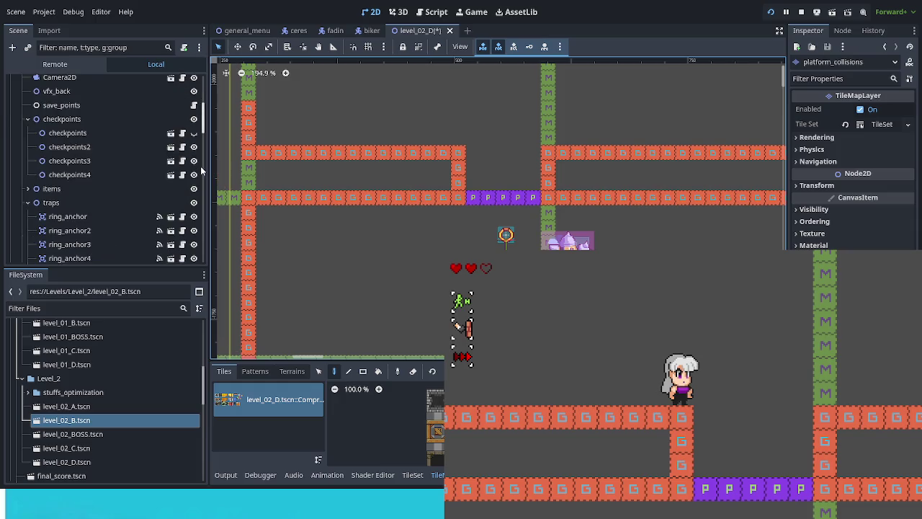
{"action": "scroll", "coordinate": [201, 155], "scroll_direction": "up", "scroll_amount": 10}
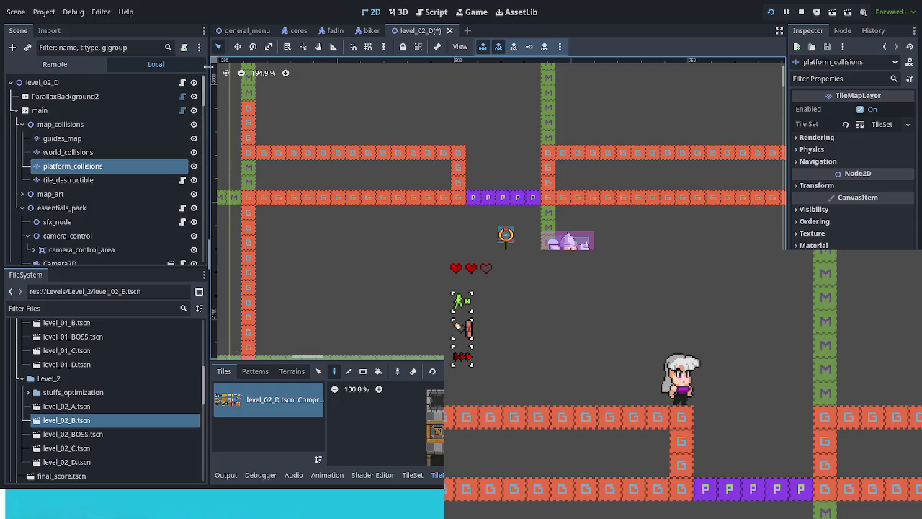
{"action": "left_click", "coordinate": [194, 166]}
{"action": "left_click", "coordinate": [194, 166]}
- On world_collisions, repaint the left orange ledge one tile lower and erase the old row
{"action": "left_click", "coordinate": [194, 166]}
{"action": "left_click", "coordinate": [193, 166]}
{"action": "left_click", "coordinate": [121, 151]}
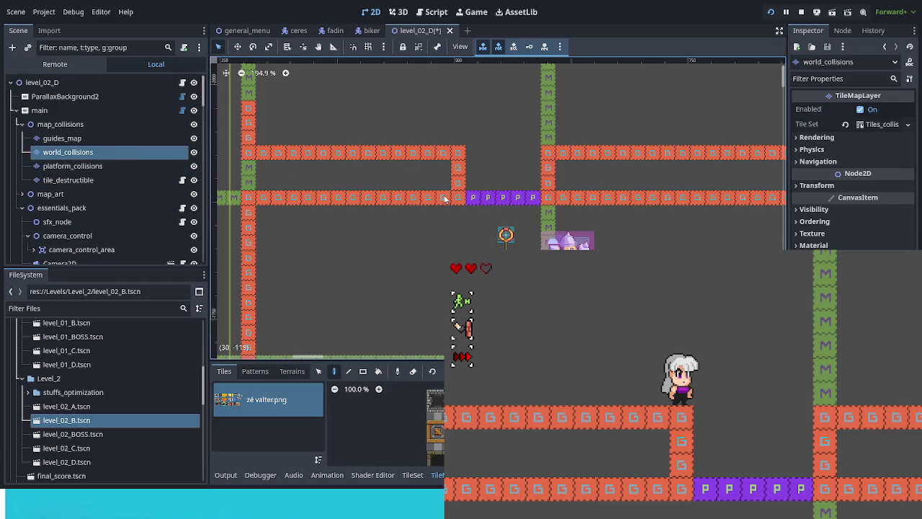
{"action": "mouse_move", "coordinate": [454, 178]}
{"action": "left_mouse_down"}
{"action": "mouse_move", "coordinate": [453, 171]}
{"action": "mouse_move", "coordinate": [253, 167]}
{"action": "left_mouse_up"}
{"action": "left_click_drag", "start_coordinate": [461, 153], "coordinate": [256, 153]}
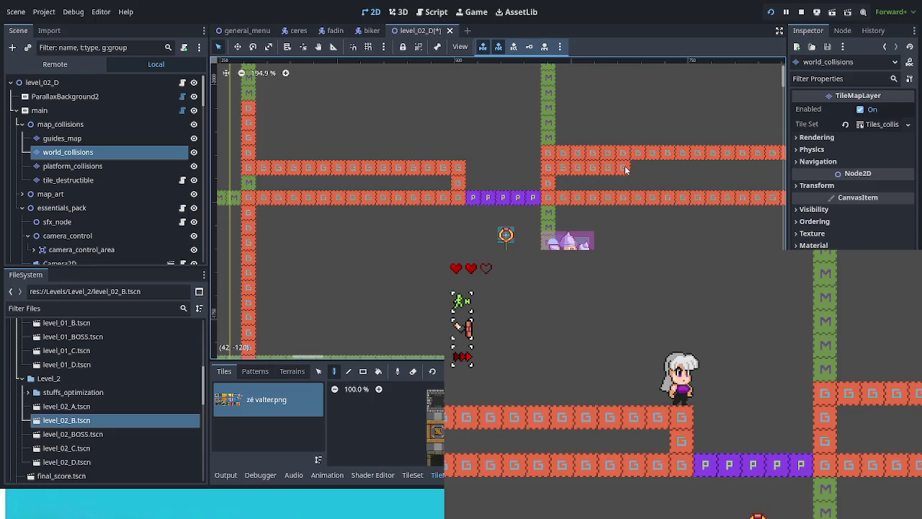
{"action": "scroll", "coordinate": [637, 189], "scroll_direction": "down", "scroll_amount": 3}
- Lower the right red ledge row by one tile and trim the extra end tiles
{"action": "left_click_drag", "start_coordinate": [652, 202], "coordinate": [449, 183]}
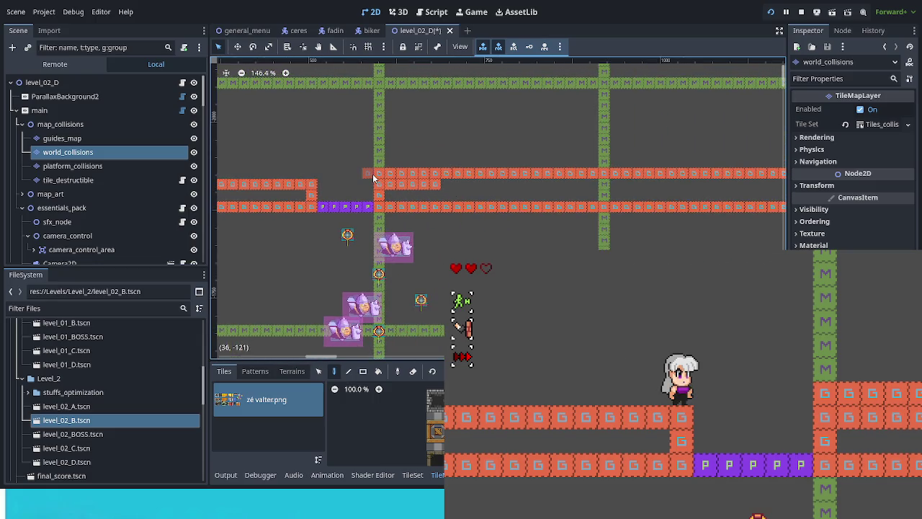
{"action": "left_click_drag", "start_coordinate": [373, 173], "coordinate": [635, 175]}
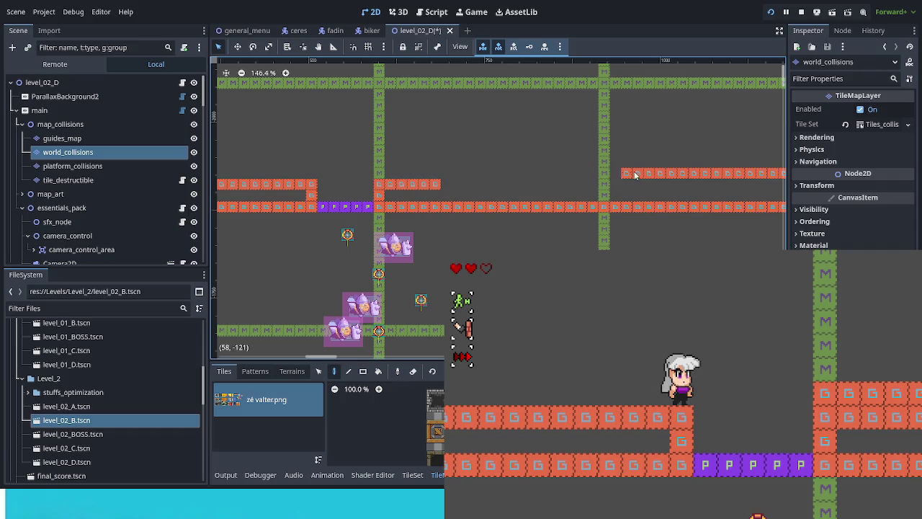
{"action": "scroll", "coordinate": [359, 195], "scroll_direction": "down", "scroll_amount": 3}
{"action": "left_click_drag", "start_coordinate": [359, 193], "coordinate": [628, 193]}
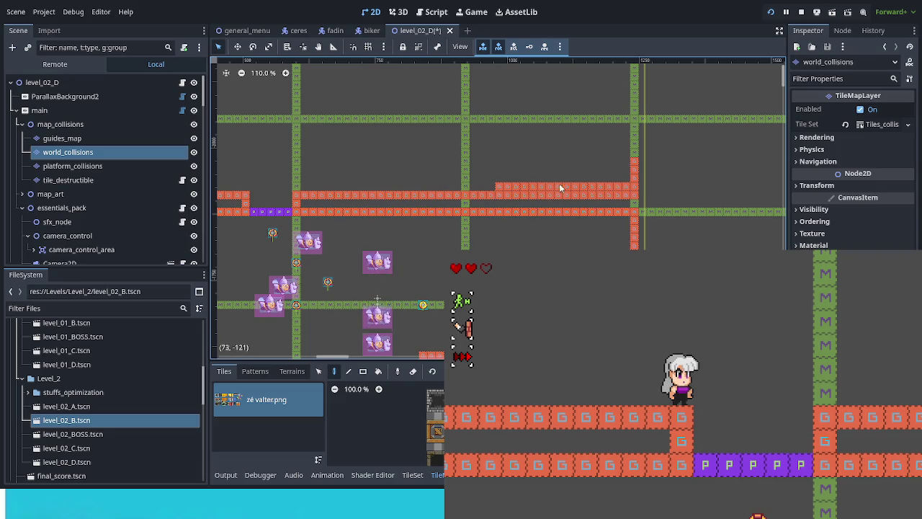
{"action": "left_click_drag", "start_coordinate": [495, 186], "coordinate": [624, 184]}
{"action": "left_click_drag", "start_coordinate": [428, 229], "coordinate": [627, 212]}
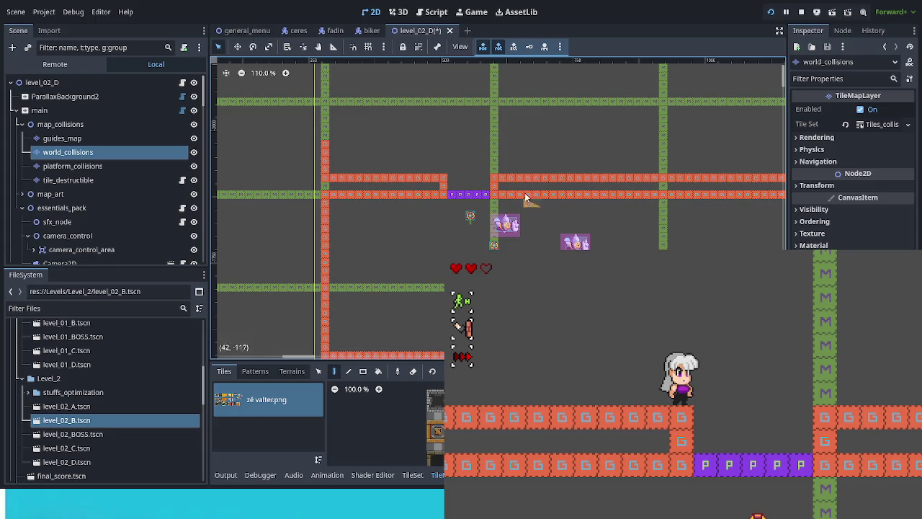
{"action": "scroll", "coordinate": [438, 187], "scroll_direction": "up", "scroll_amount": 2}
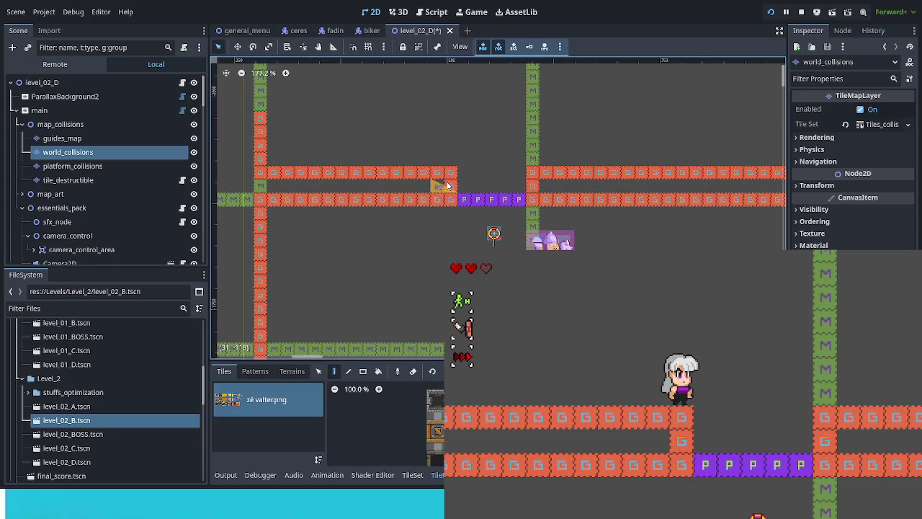
- Place two R2 slope tiles at each of the left and right ledge ends
{"action": "left_click", "coordinate": [446, 186]}
{"action": "left_click", "coordinate": [416, 173]}
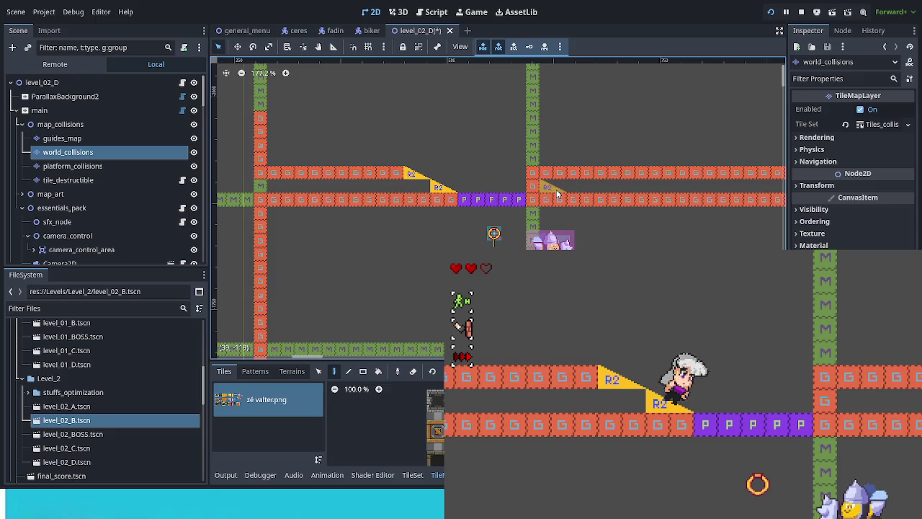
{"action": "left_click", "coordinate": [544, 186]}
{"action": "left_click", "coordinate": [571, 173]}
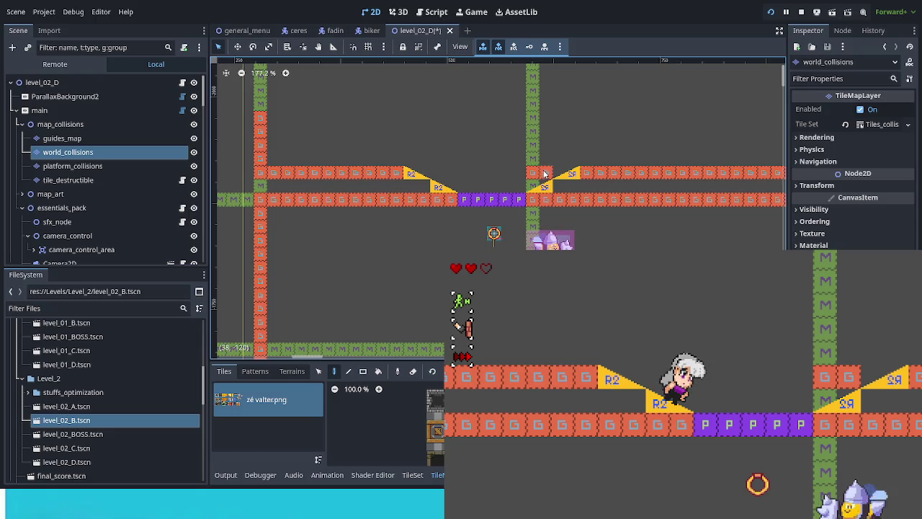
- Erase the tile at the corridor crossing and fill G tiles beside both slopes
{"action": "right_click", "coordinate": [536, 173]}
{"action": "left_click", "coordinate": [559, 185]}
{"action": "left_click", "coordinate": [423, 186]}
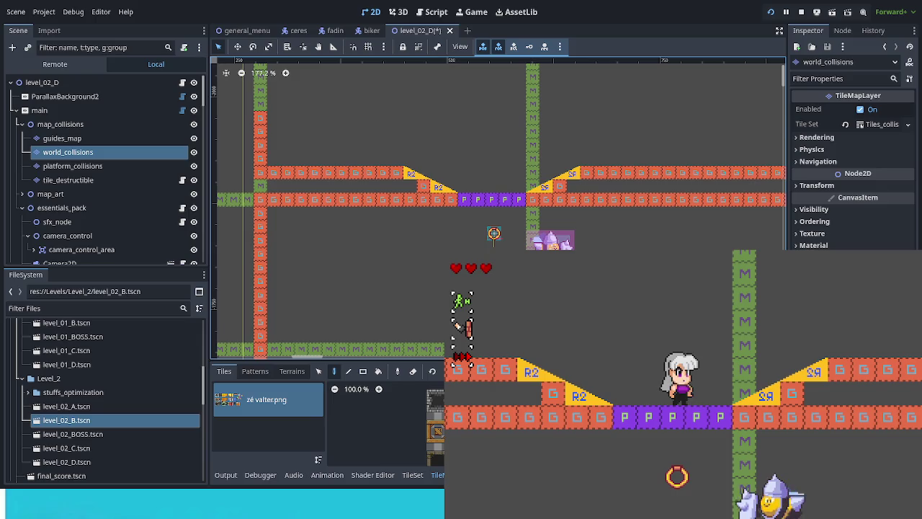
{"action": "scroll", "coordinate": [389, 261], "scroll_direction": "down", "scroll_amount": 8}
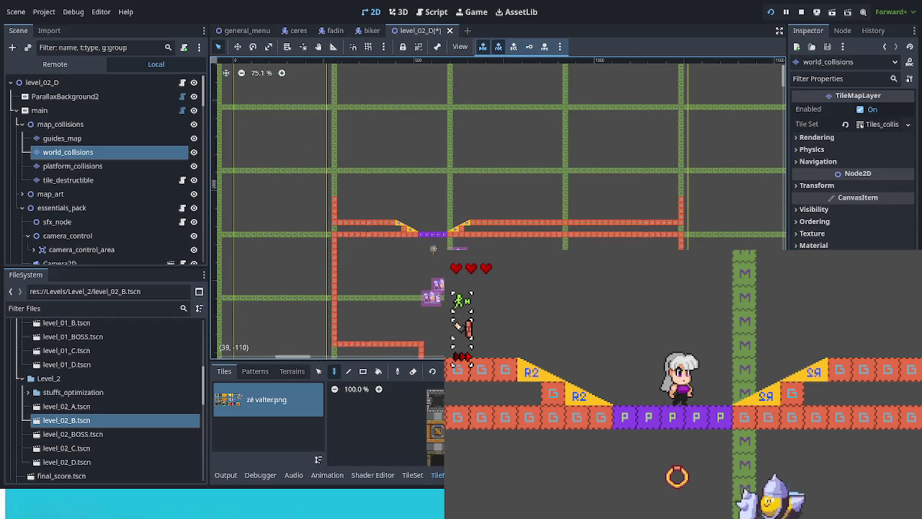
- Paint a vertical column of G collision tiles below the left end of the corridor floor
{"action": "scroll", "coordinate": [479, 193], "scroll_direction": "down", "scroll_amount": 4}
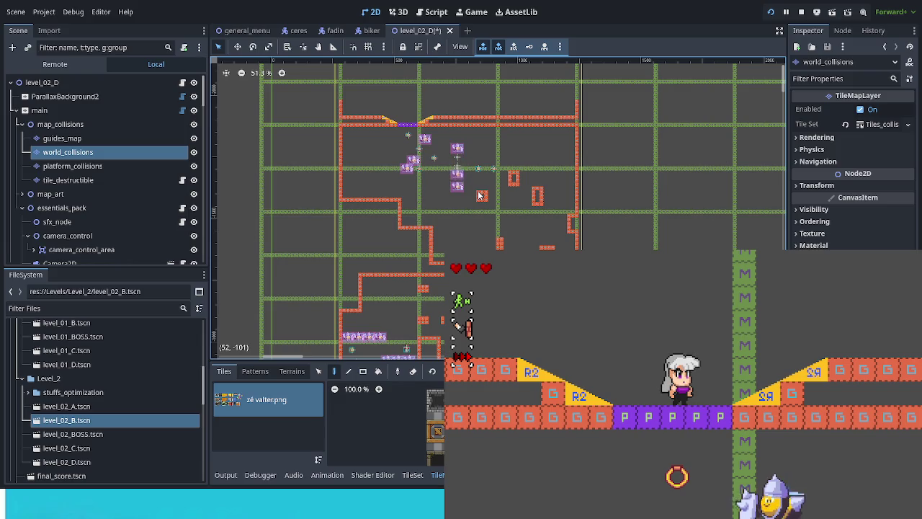
{"action": "scroll", "coordinate": [371, 180], "scroll_direction": "up", "scroll_amount": 5}
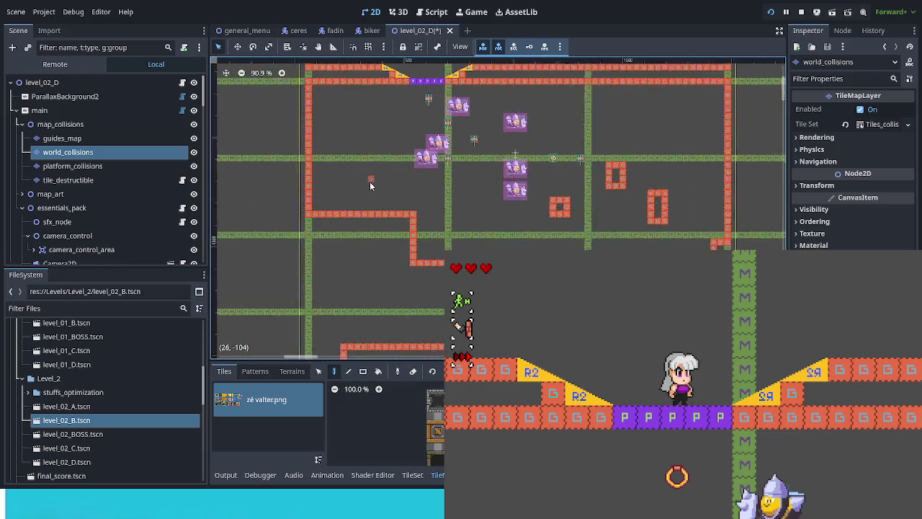
{"action": "scroll", "coordinate": [388, 212], "scroll_direction": "up", "scroll_amount": 2}
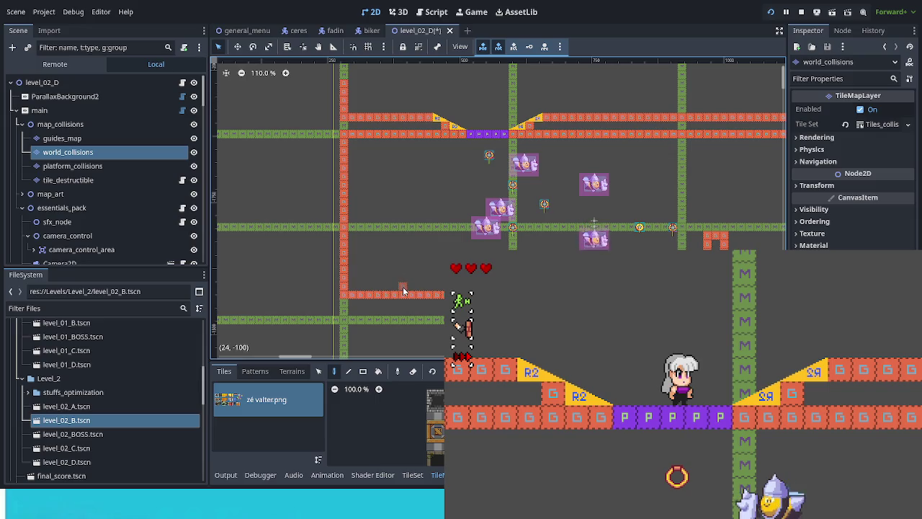
{"action": "scroll", "coordinate": [411, 265], "scroll_direction": "down", "scroll_amount": 5}
{"action": "scroll", "coordinate": [411, 265], "scroll_direction": "right", "scroll_amount": 5}
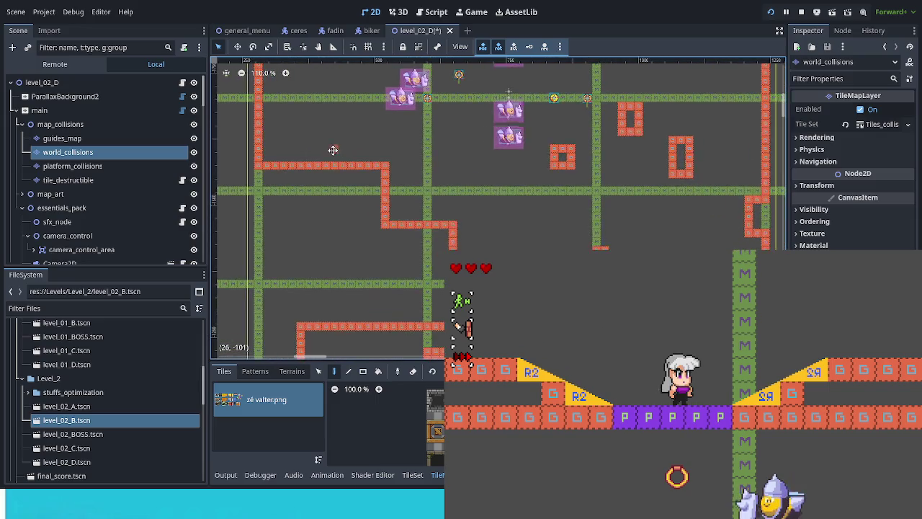
{"action": "scroll", "coordinate": [346, 216], "scroll_direction": "up", "scroll_amount": 3}
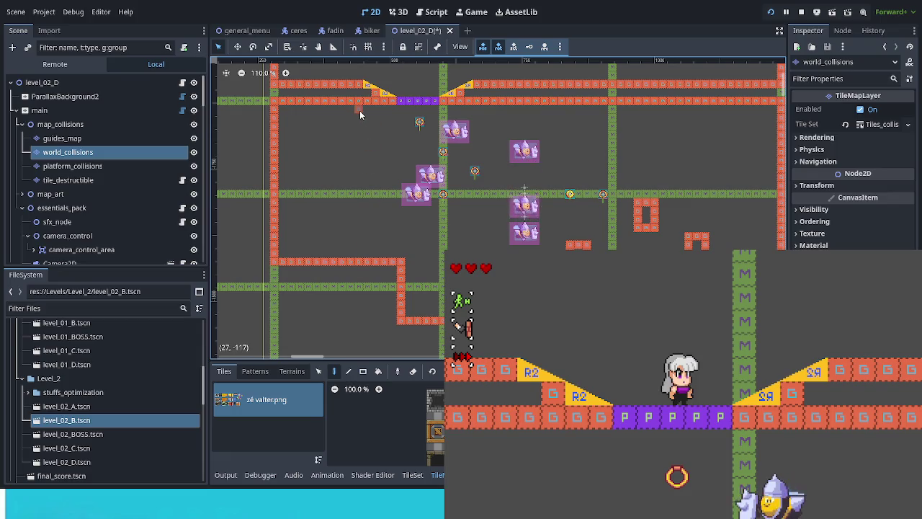
{"action": "mouse_move", "coordinate": [360, 109]}
{"action": "left_mouse_down"}
{"action": "mouse_move", "coordinate": [354, 264]}
{"action": "mouse_move", "coordinate": [276, 262]}
{"action": "mouse_move", "coordinate": [273, 101]}
{"action": "mouse_move", "coordinate": [351, 107]}
{"action": "left_mouse_up"}
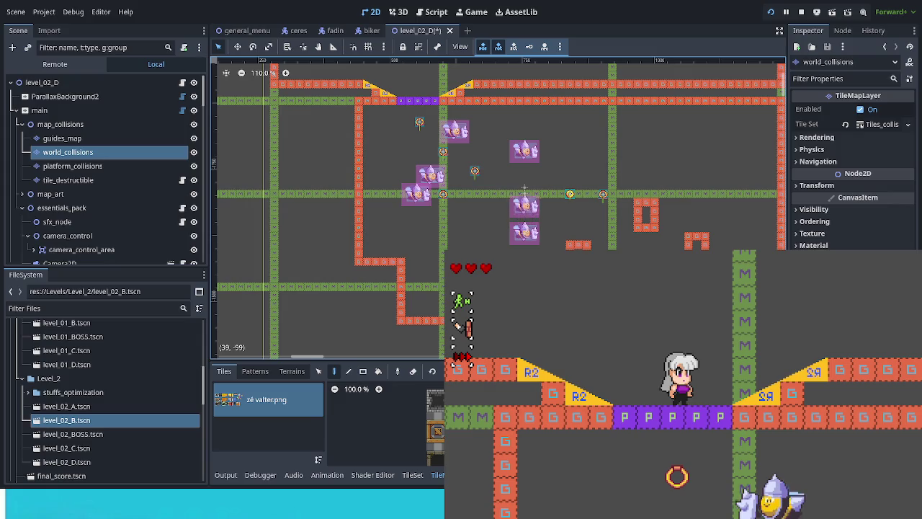
{"action": "scroll", "coordinate": [482, 270], "scroll_direction": "down", "scroll_amount": 3}
{"action": "scroll", "coordinate": [277, 263], "scroll_direction": "down", "scroll_amount": 2}
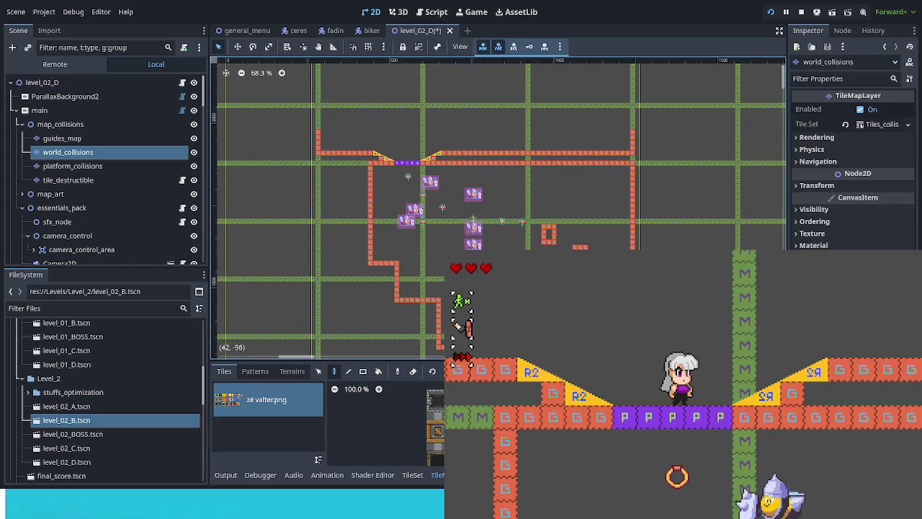
{"action": "scroll", "coordinate": [361, 136], "scroll_direction": "up", "scroll_amount": 3}
{"action": "scroll", "coordinate": [360, 136], "scroll_direction": "up", "scroll_amount": 6}
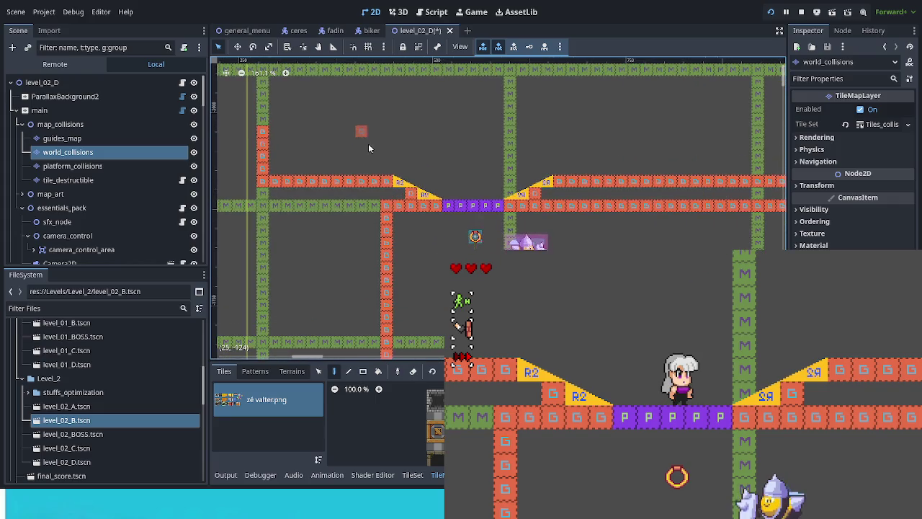
- Extend the G wall up to the top row and erase the leftover ledge left of it
{"action": "left_click_drag", "start_coordinate": [386, 171], "coordinate": [387, 72]}
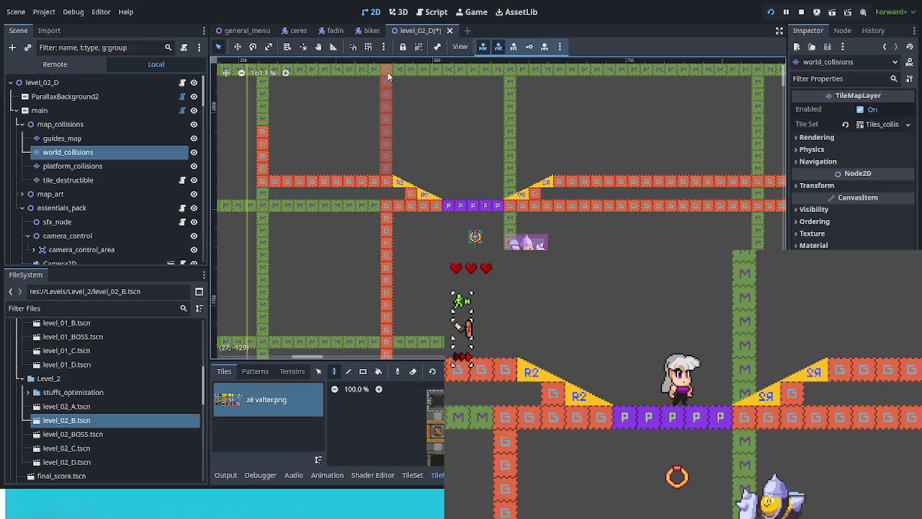
{"action": "mouse_move", "coordinate": [374, 183]}
{"action": "left_mouse_down"}
{"action": "mouse_move", "coordinate": [288, 180]}
{"action": "mouse_move", "coordinate": [261, 133]}
{"action": "mouse_move", "coordinate": [279, 149]}
{"action": "left_mouse_up"}
{"action": "scroll", "coordinate": [311, 179], "scroll_direction": "down", "scroll_amount": 2}
{"action": "scroll", "coordinate": [312, 179], "scroll_direction": "down", "scroll_amount": 3}
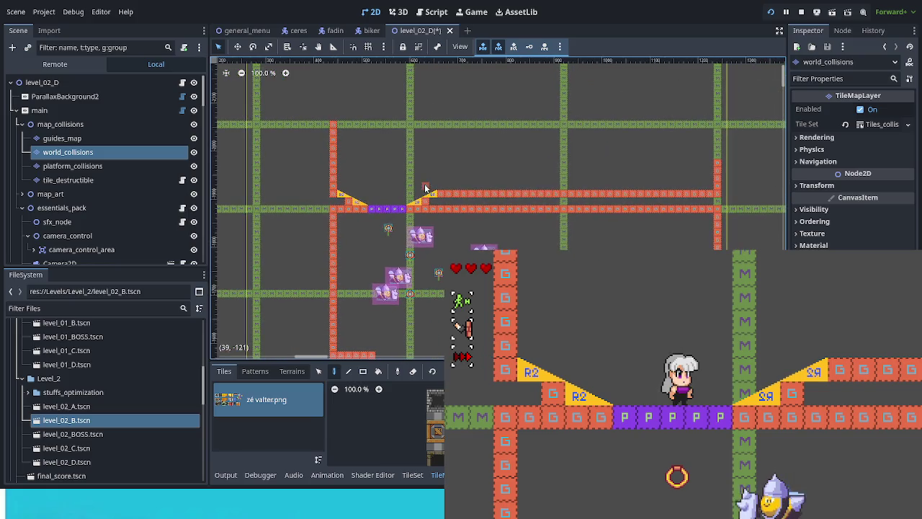
{"action": "scroll", "coordinate": [510, 210], "scroll_direction": "down", "scroll_amount": 4}
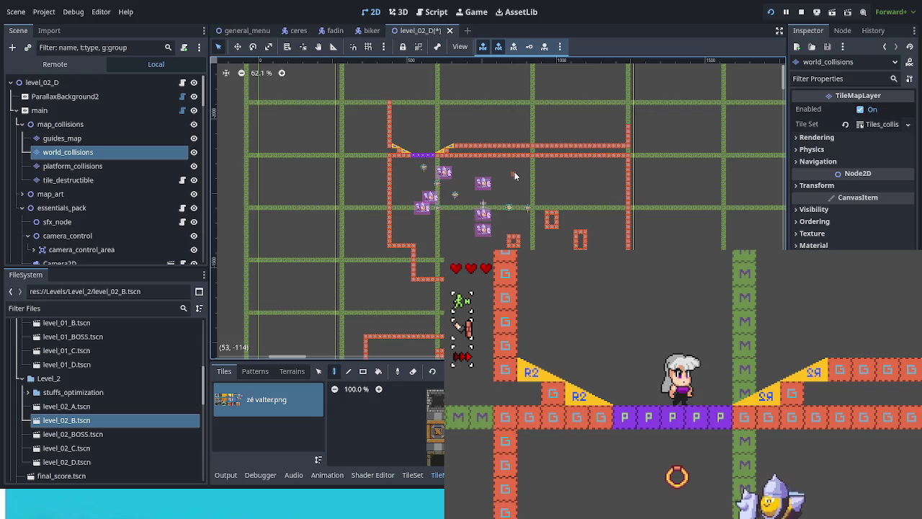
{"action": "scroll", "coordinate": [514, 171], "scroll_direction": "down", "scroll_amount": 2}
{"action": "scroll", "coordinate": [515, 183], "scroll_direction": "up", "scroll_amount": 5}
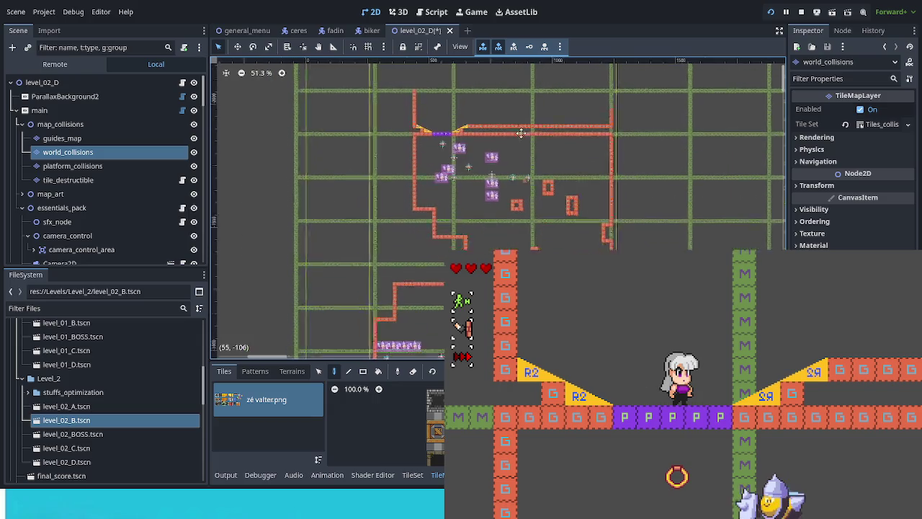
{"action": "scroll", "coordinate": [513, 244], "scroll_direction": "down", "scroll_amount": 2}
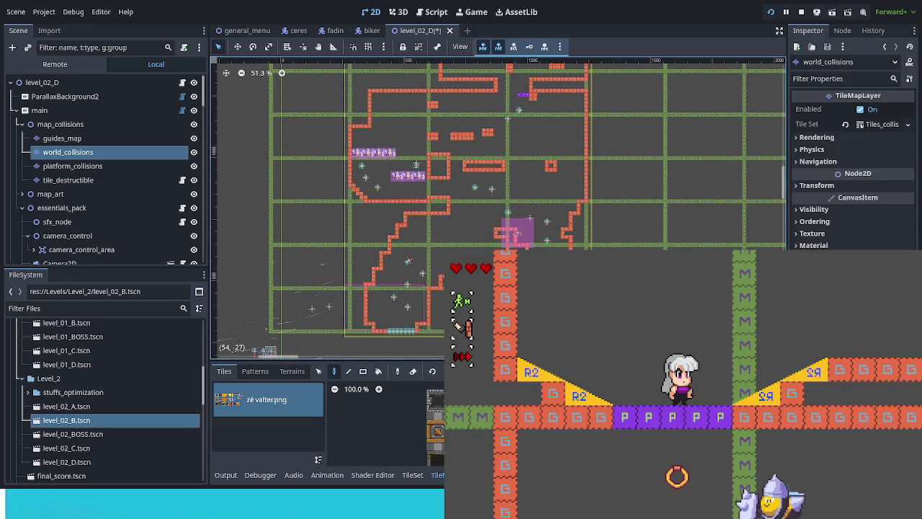
{"action": "scroll", "coordinate": [530, 217], "scroll_direction": "up", "scroll_amount": 4}
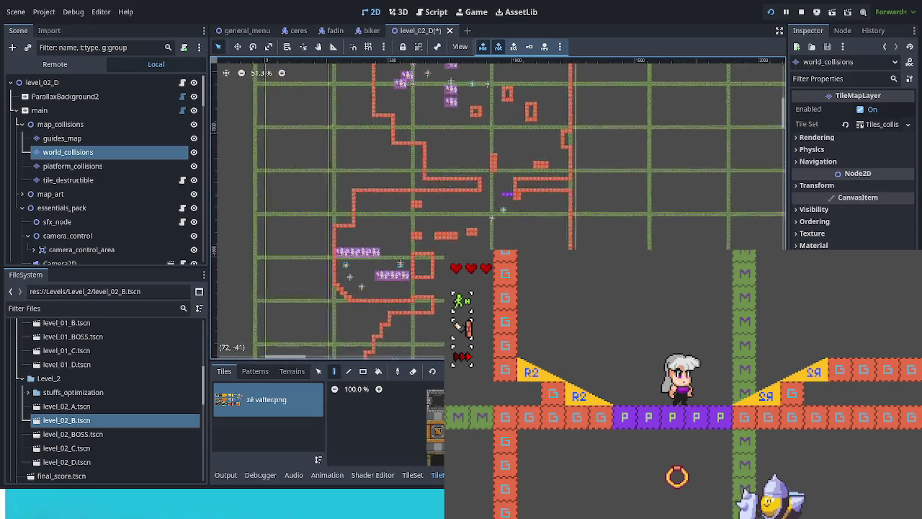
{"action": "scroll", "coordinate": [545, 97], "scroll_direction": "up", "scroll_amount": 2}
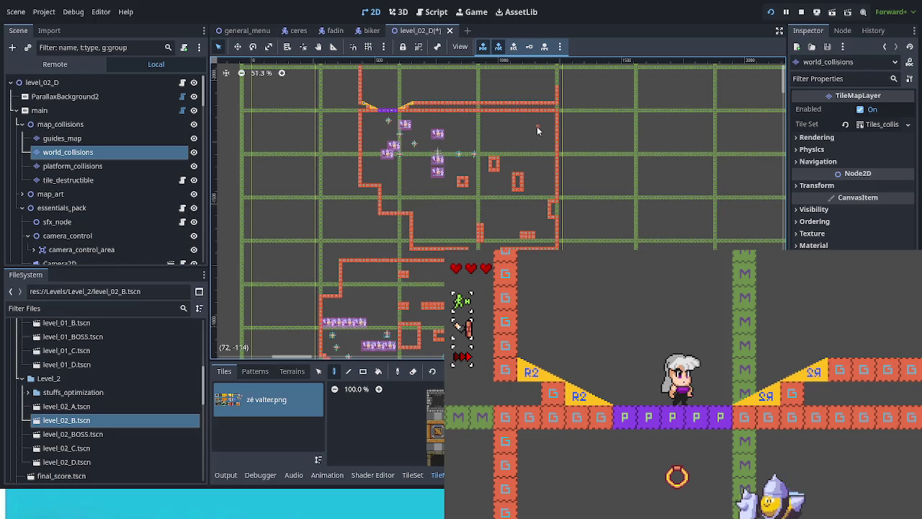
{"action": "scroll", "coordinate": [536, 128], "scroll_direction": "down", "scroll_amount": 3}
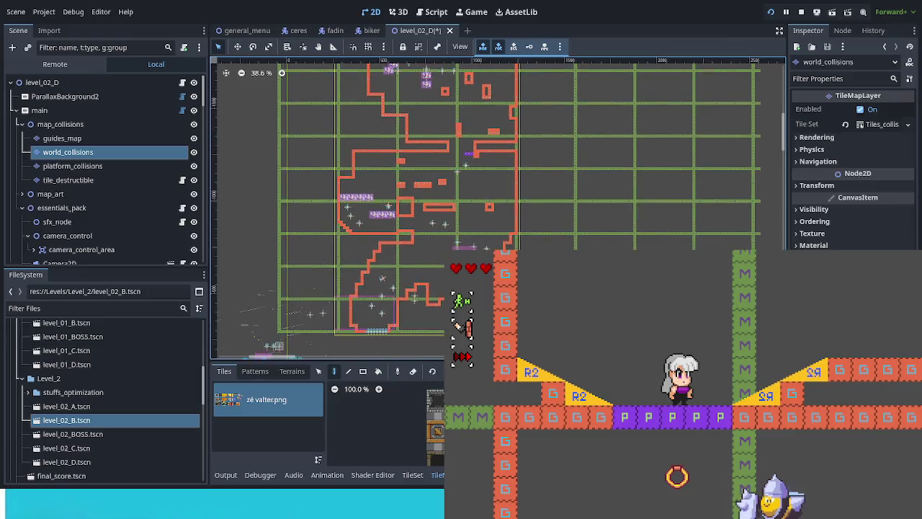
{"action": "scroll", "coordinate": [475, 61], "scroll_direction": "up", "scroll_amount": 5}
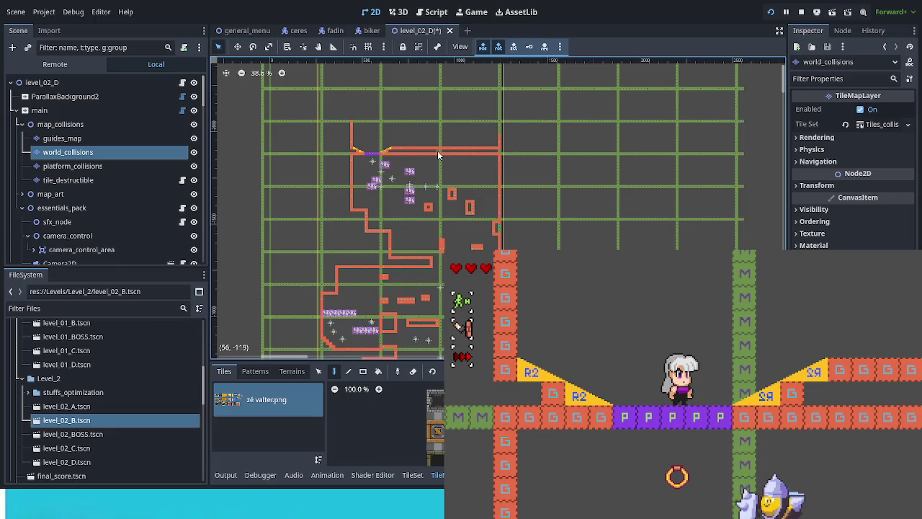
- Frame the upper room with the purple platform and slopes at 161% zoom
{"action": "mouse_move", "coordinate": [471, 136]}
{"action": "left_mouse_down"}
{"action": "mouse_move", "coordinate": [435, 67]}
{"action": "mouse_move", "coordinate": [407, 133]}
{"action": "left_mouse_up"}
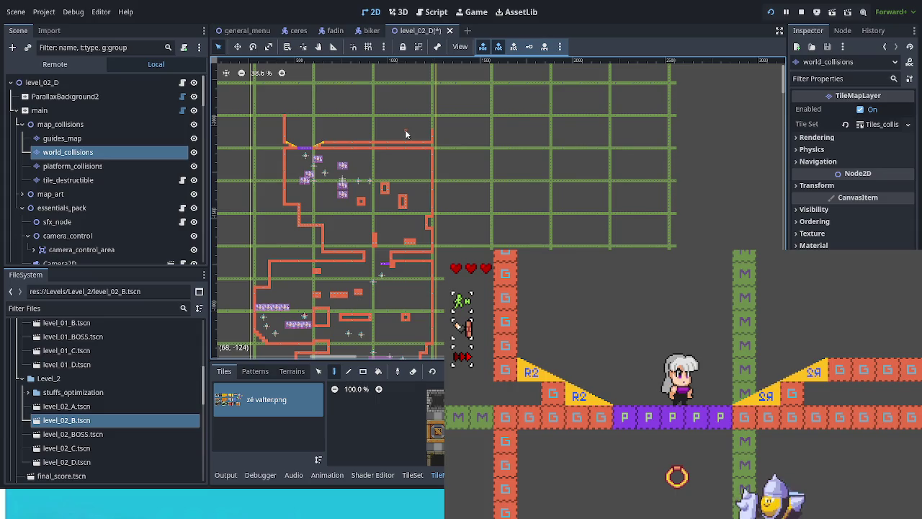
{"action": "scroll", "coordinate": [402, 330], "scroll_direction": "down", "scroll_amount": 3}
{"action": "scroll", "coordinate": [400, 86], "scroll_direction": "up", "scroll_amount": 3}
{"action": "scroll", "coordinate": [312, 177], "scroll_direction": "up", "scroll_amount": 6}
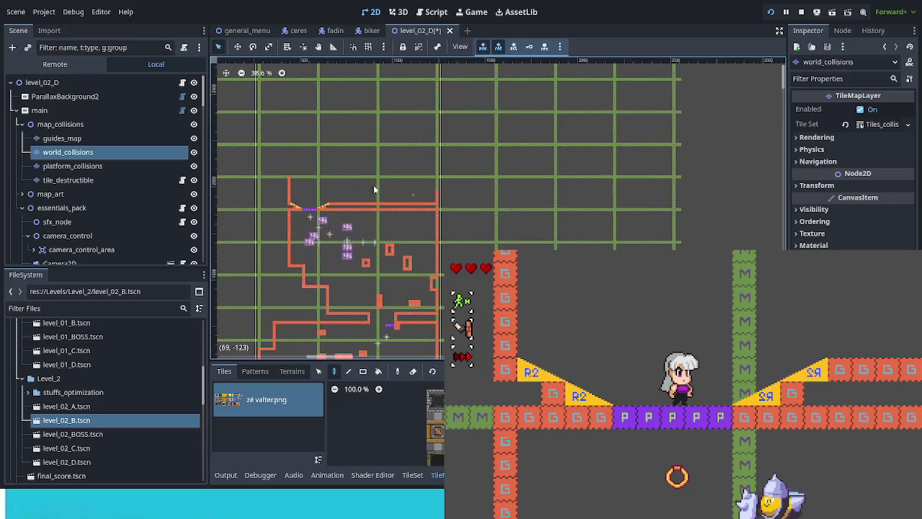
{"action": "scroll", "coordinate": [306, 207], "scroll_direction": "up", "scroll_amount": 9}
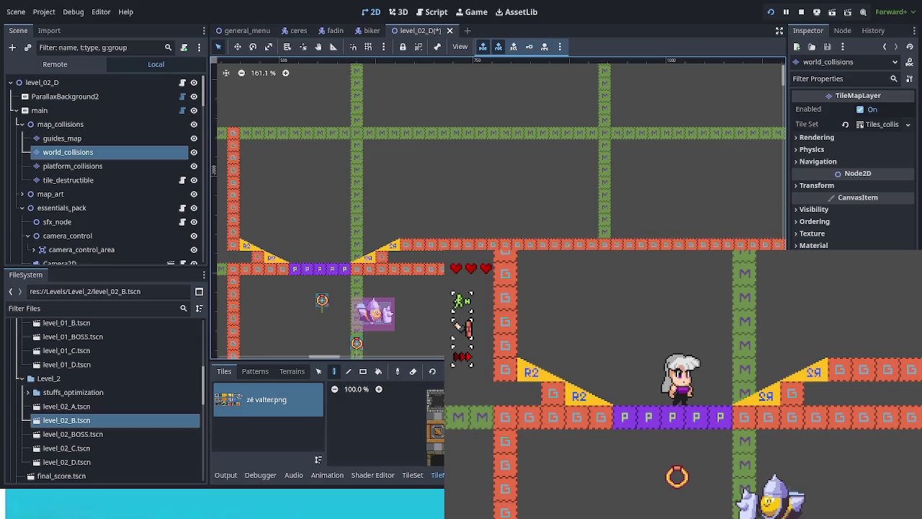
- Run the character right with a spin attack, then land on the left R2 slope
{"action": "key", "text": "Right"}
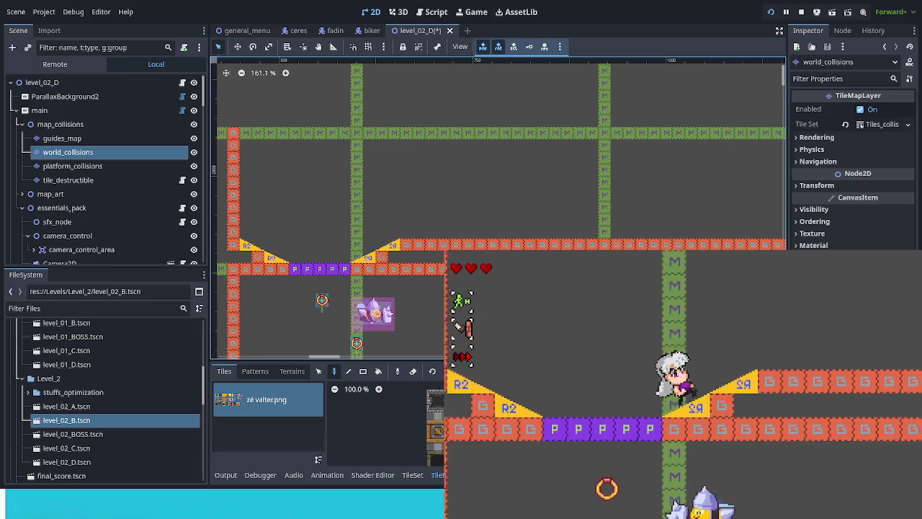
{"action": "key", "text": "Left"}
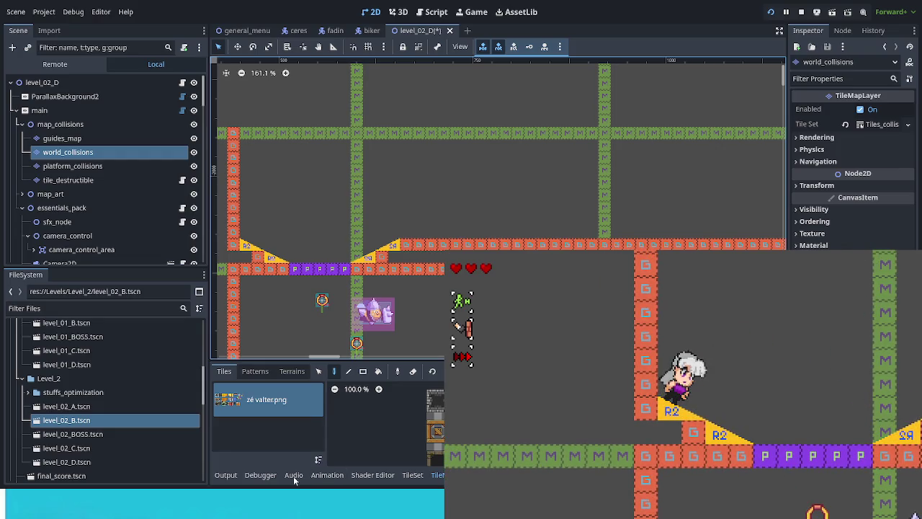
{"action": "scroll", "coordinate": [85, 223], "scroll_direction": "down", "scroll_amount": 3}
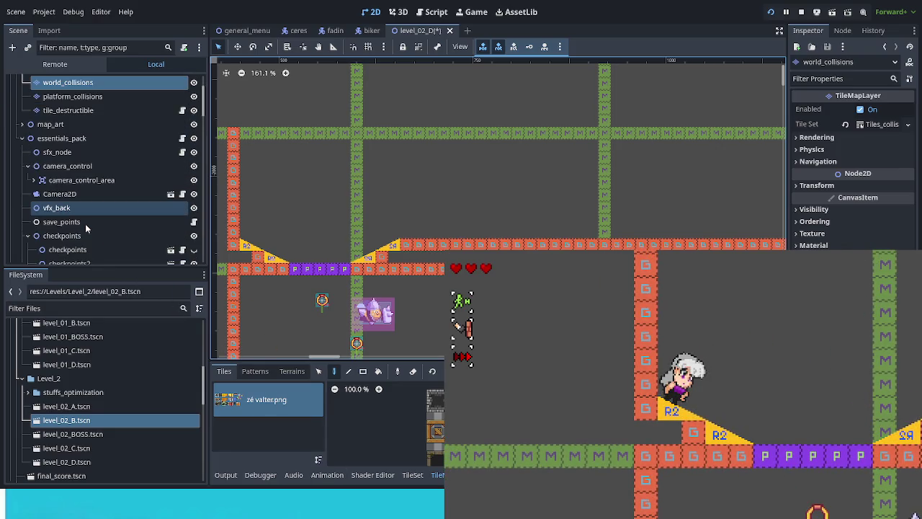
- Select checkpoints2 and drag it up toward the top room
{"action": "scroll", "coordinate": [62, 245], "scroll_direction": "down", "scroll_amount": 2}
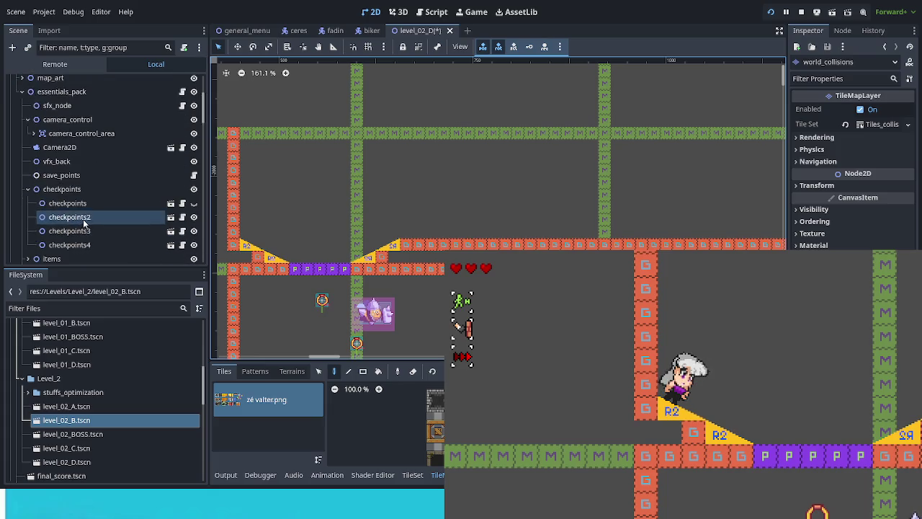
{"action": "left_click", "coordinate": [125, 219]}
{"action": "scroll", "coordinate": [409, 253], "scroll_direction": "down", "scroll_amount": 4}
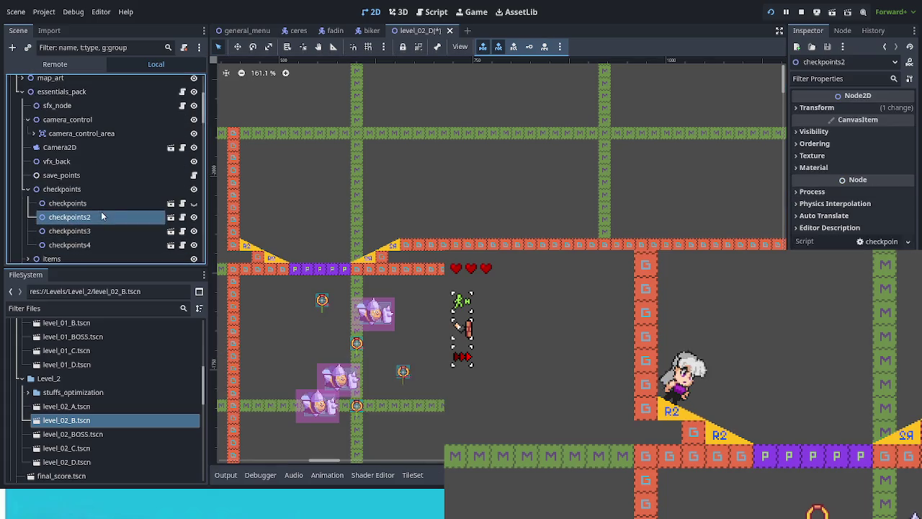
{"action": "scroll", "coordinate": [408, 254], "scroll_direction": "down", "scroll_amount": 5}
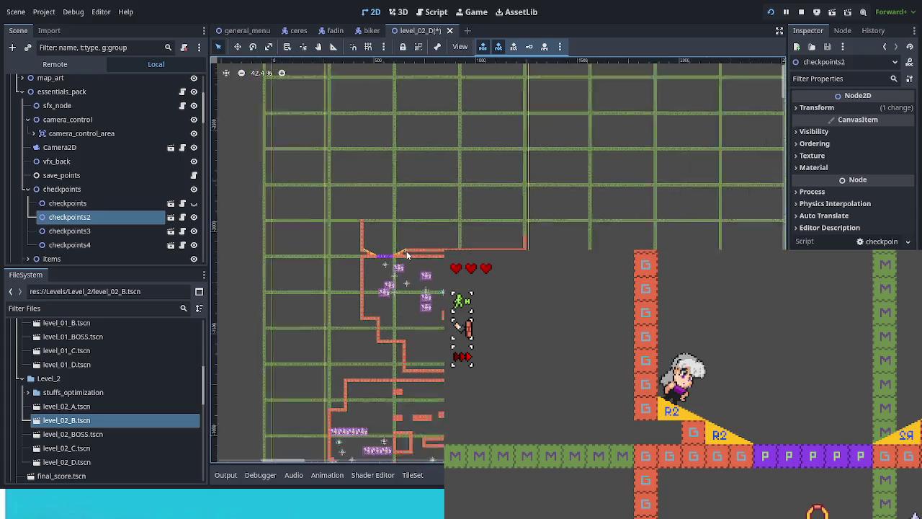
{"action": "scroll", "coordinate": [404, 166], "scroll_direction": "up", "scroll_amount": 3}
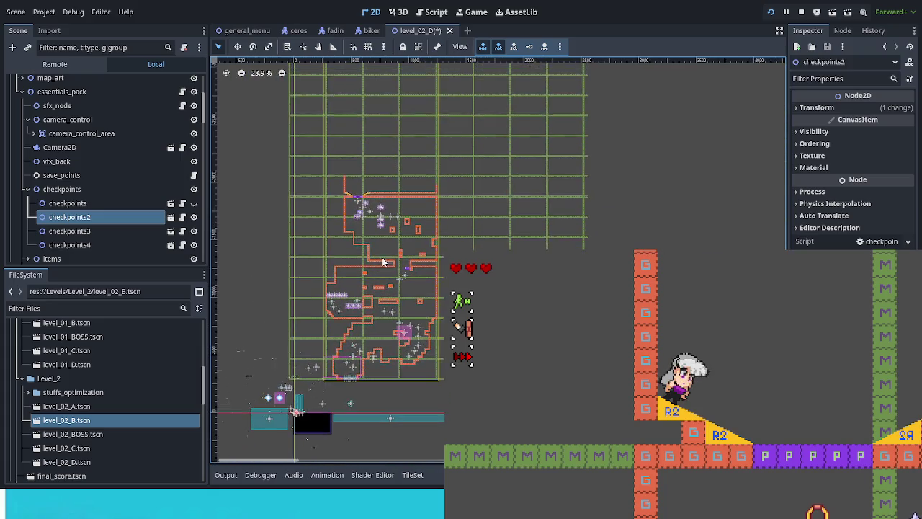
{"action": "left_click_drag", "start_coordinate": [296, 415], "coordinate": [386, 174]}
- Set checkpoints2 onto the orange ledge, nudging it slightly up and left
{"action": "scroll", "coordinate": [385, 174], "scroll_direction": "up", "scroll_amount": 2}
{"action": "scroll", "coordinate": [385, 174], "scroll_direction": "up", "scroll_amount": 6}
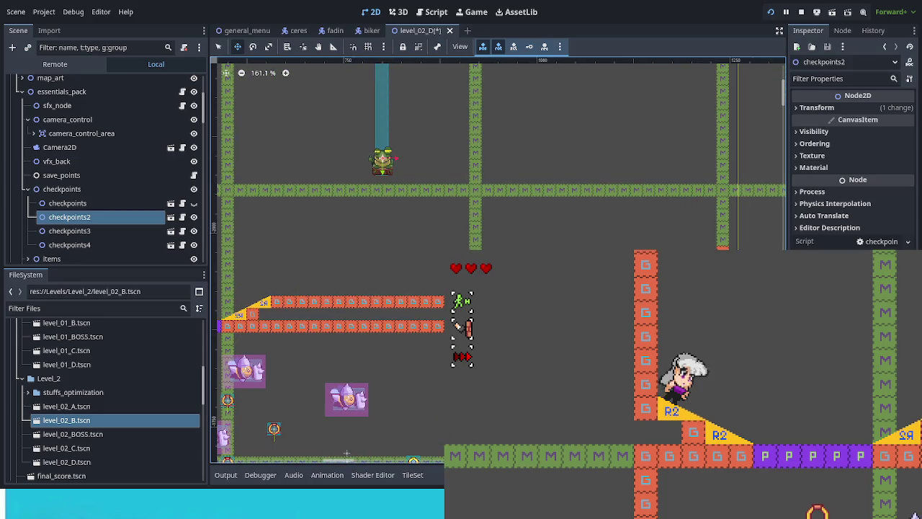
{"action": "left_click_drag", "start_coordinate": [382, 160], "coordinate": [310, 280]}
{"action": "scroll", "coordinate": [310, 280], "scroll_direction": "up", "scroll_amount": 2}
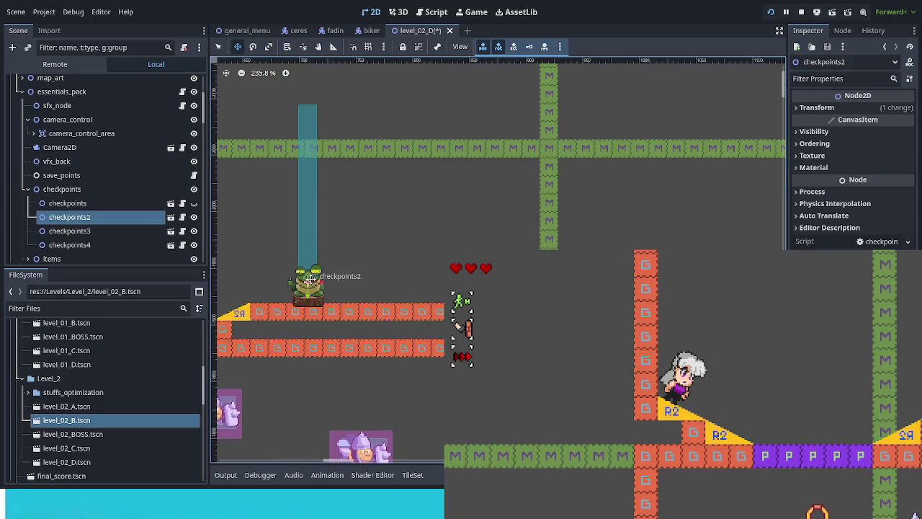
{"action": "scroll", "coordinate": [310, 279], "scroll_direction": "up", "scroll_amount": 4}
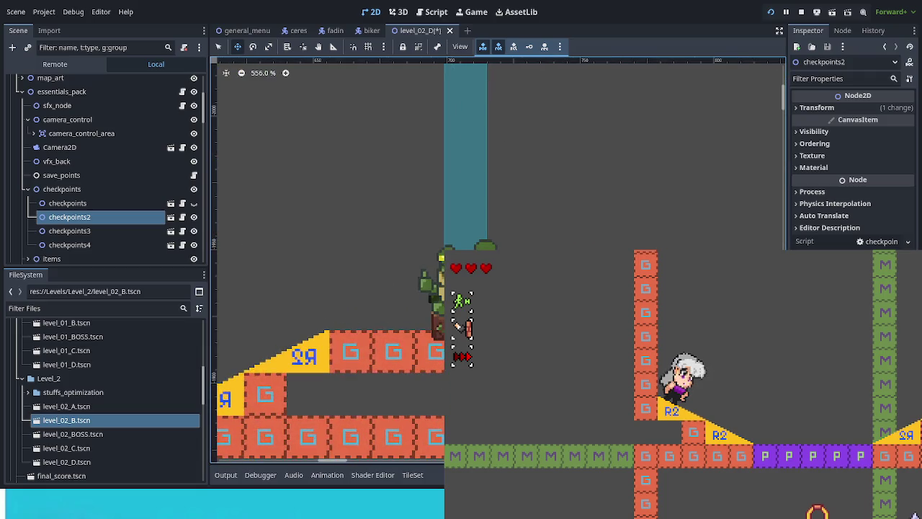
{"action": "scroll", "coordinate": [493, 325], "scroll_direction": "up", "scroll_amount": 2}
{"action": "mouse_move", "coordinate": [474, 362]}
{"action": "left_mouse_down"}
{"action": "mouse_move", "coordinate": [440, 332]}
{"action": "mouse_move", "coordinate": [451, 330]}
{"action": "left_mouse_up"}
{"action": "scroll", "coordinate": [536, 337], "scroll_direction": "down", "scroll_amount": 4}
{"action": "scroll", "coordinate": [558, 324], "scroll_direction": "down", "scroll_amount": 2}
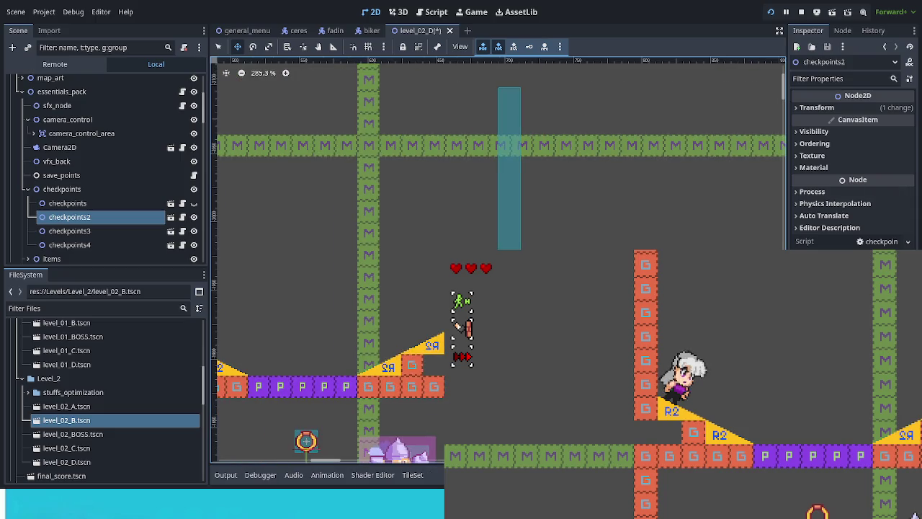
- Run up the slope and dash through rooms to reach the relocated checkpoint
{"action": "key", "text": "Right"}
{"action": "key", "text": "space"}
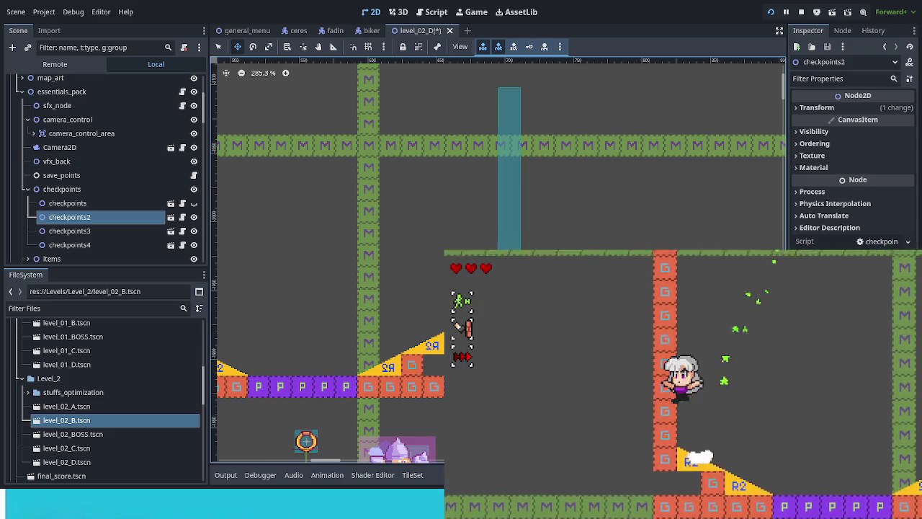
{"action": "key", "text": "space"}
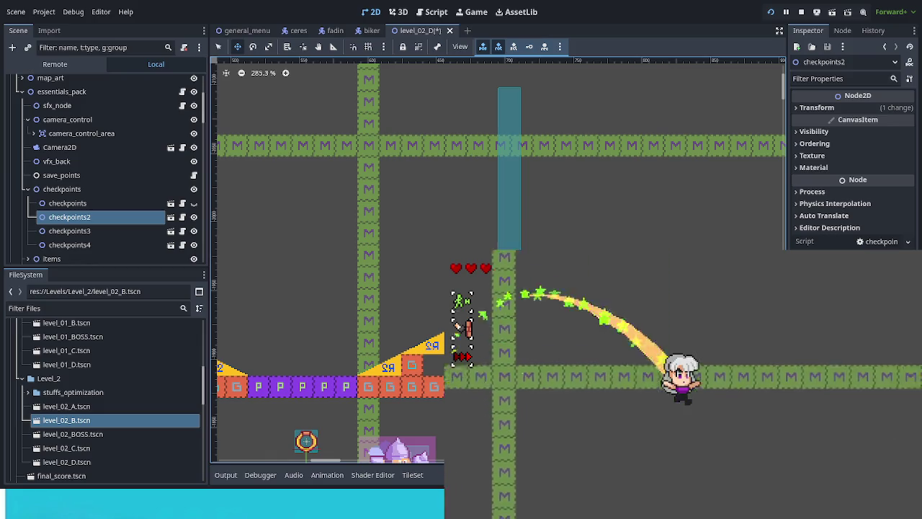
{"action": "key", "text": "space"}
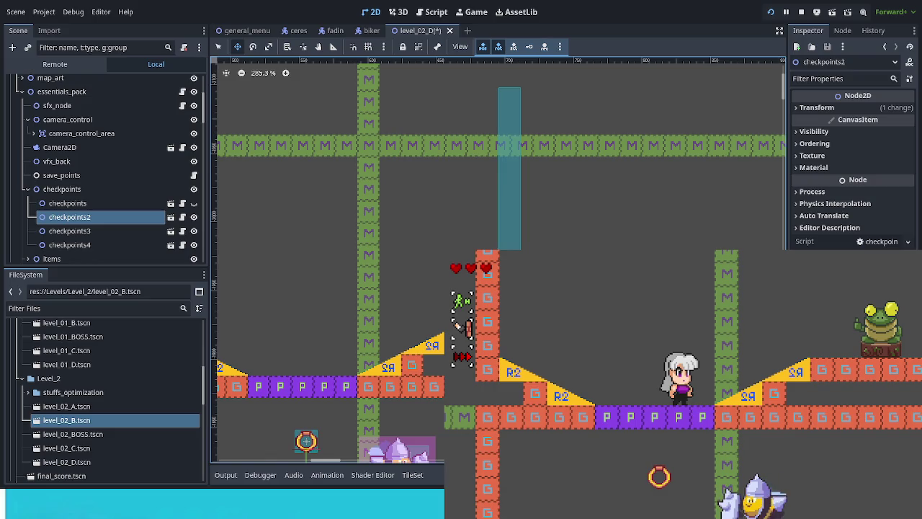
- Dash into the frog room, hit the frog and land on its platform
{"action": "key", "text": "Right"}
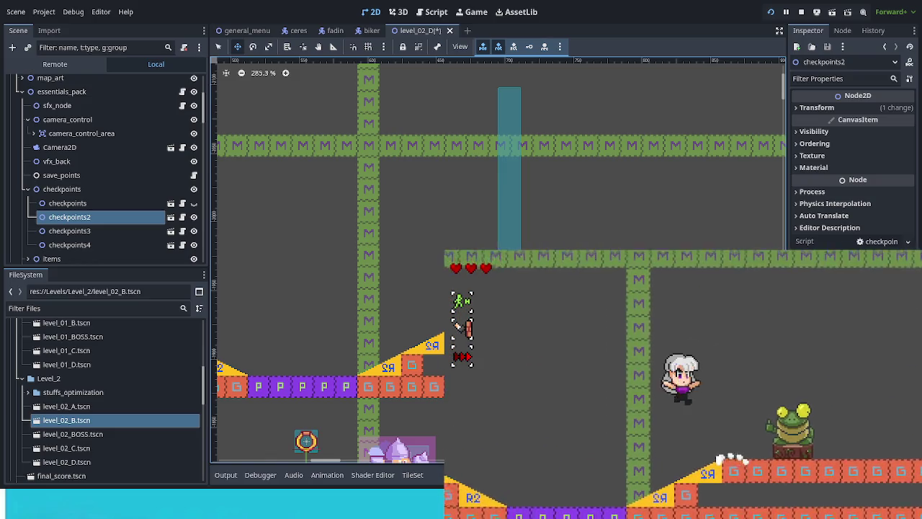
{"action": "key", "text": "space"}
{"action": "key", "text": "space"}
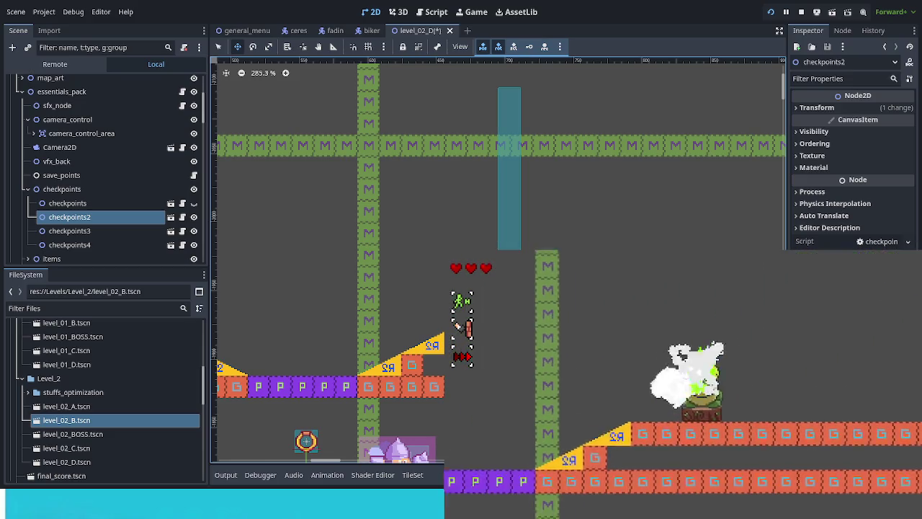
{"action": "key", "text": "space"}
{"action": "key", "text": "space"}
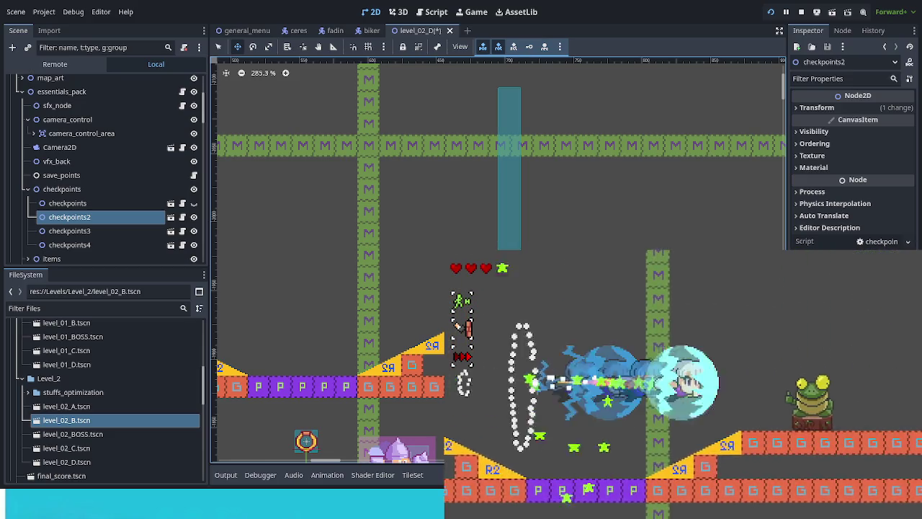
{"action": "key", "text": "space"}
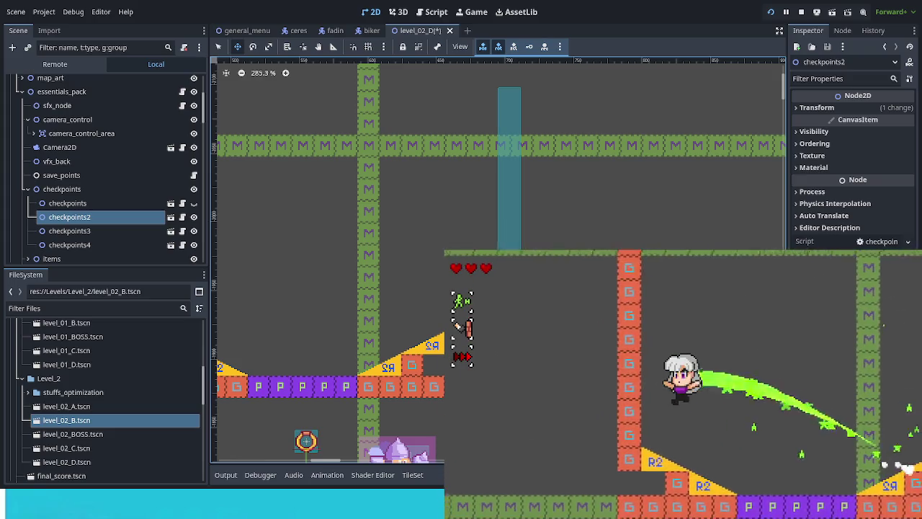
{"action": "key", "text": "space"}
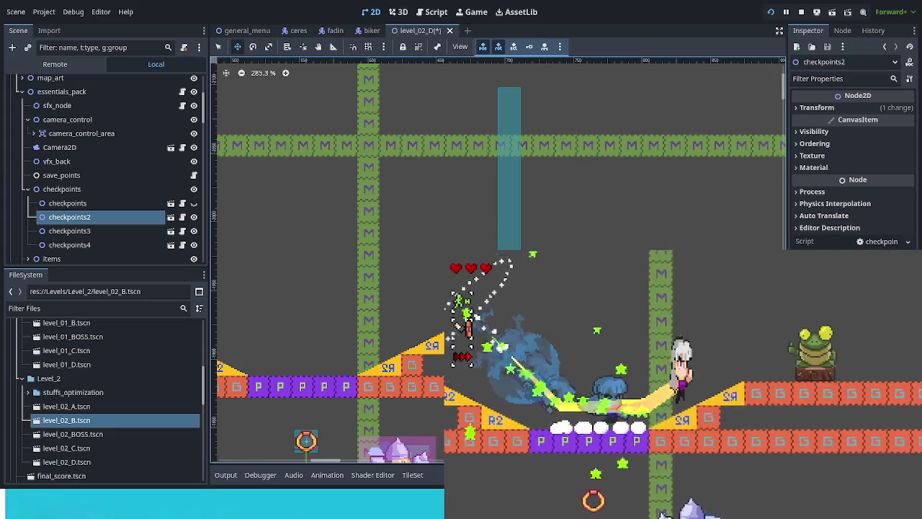
{"action": "key", "text": "space"}
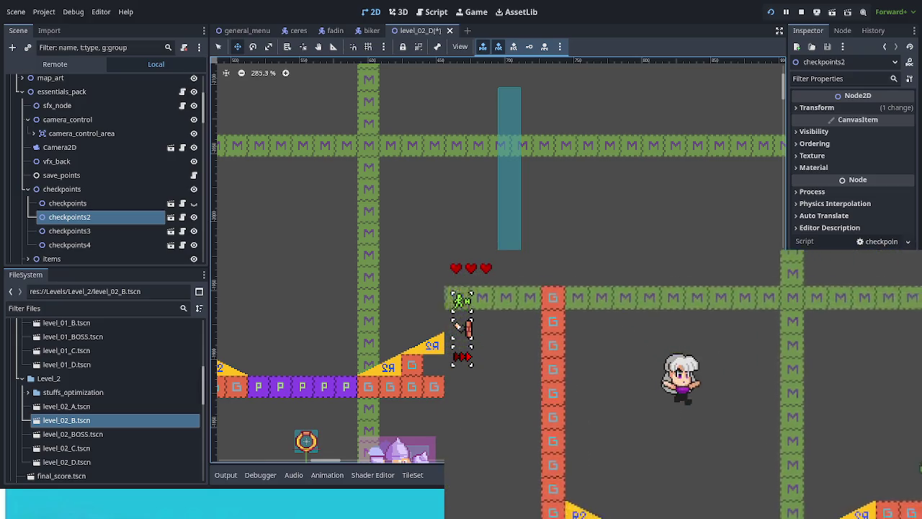
{"action": "key", "text": "space"}
{"action": "key", "text": "Right"}
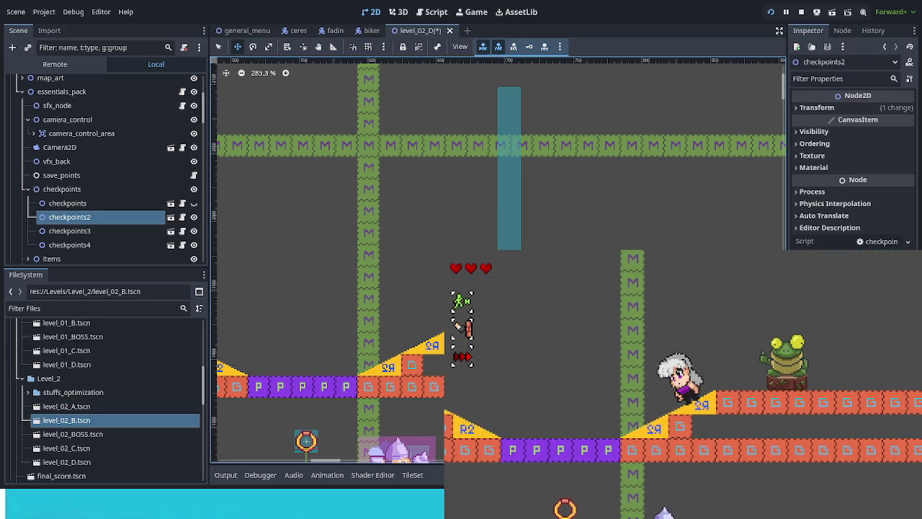
- Walk back into the previous room and stop the game with F8
{"action": "key", "text": "Left"}
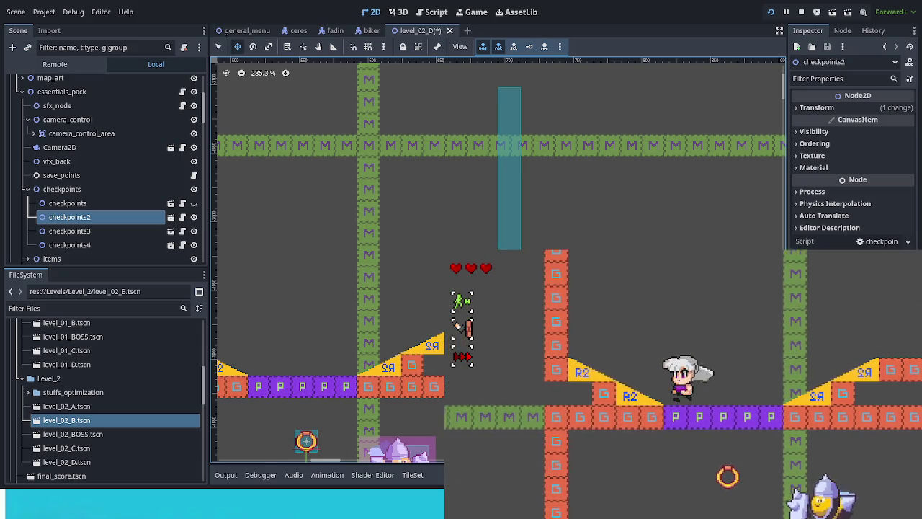
{"action": "key", "text": "Right"}
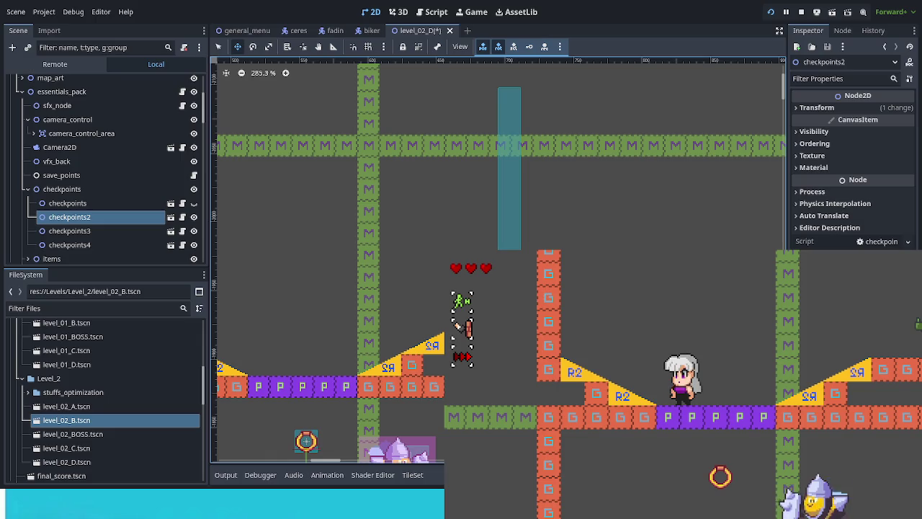
{"action": "key", "text": "F8"}
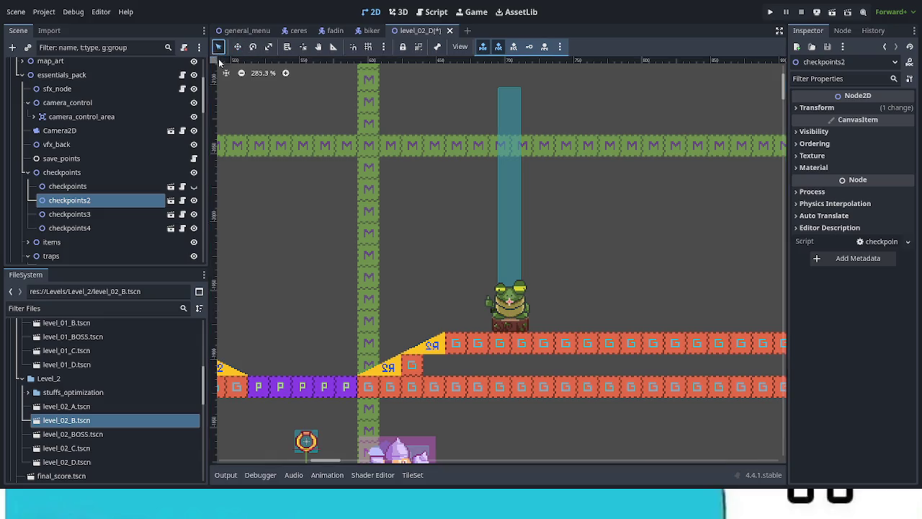
- Save level_02_D and select the bee_armor enemy in the viewport
{"action": "key", "text": "ctrl+s"}
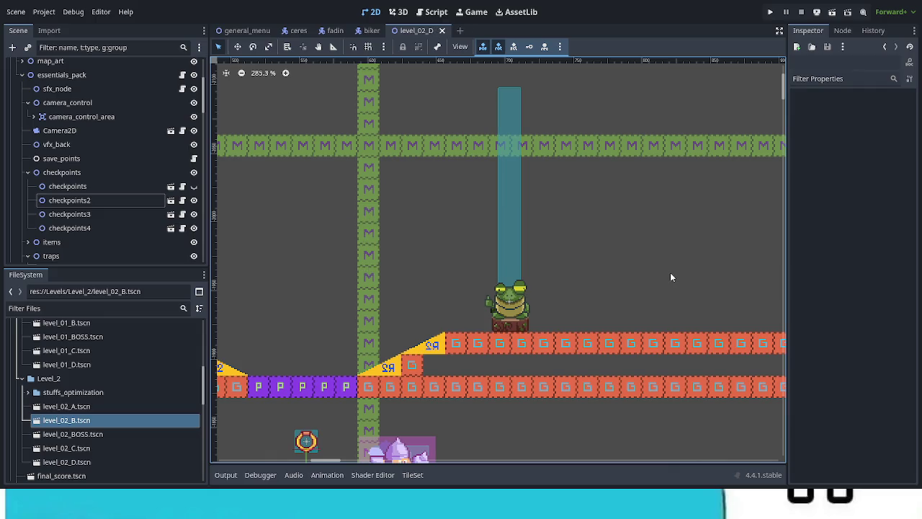
{"action": "scroll", "coordinate": [595, 267], "scroll_direction": "down", "scroll_amount": 5}
{"action": "left_click_drag", "start_coordinate": [597, 270], "coordinate": [521, 179]}
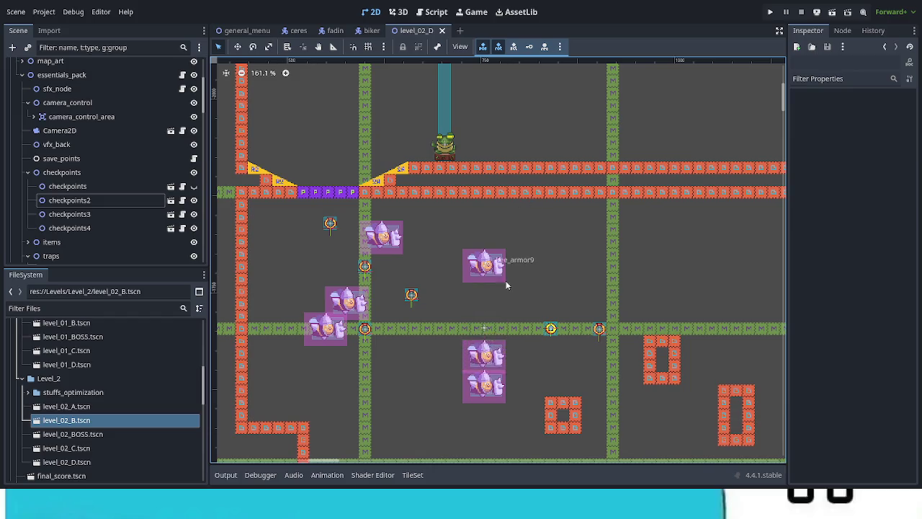
{"action": "left_click", "coordinate": [488, 335]}
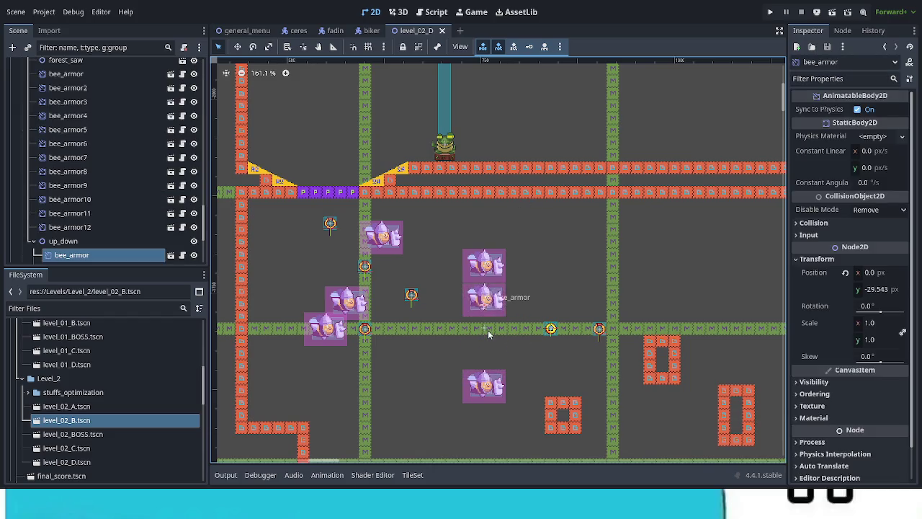
- Preview up_down's UP_DOWN animation, reset it to the start, and save the scene
{"action": "scroll", "coordinate": [87, 234], "scroll_direction": "down", "scroll_amount": 2}
{"action": "left_click", "coordinate": [80, 232]}
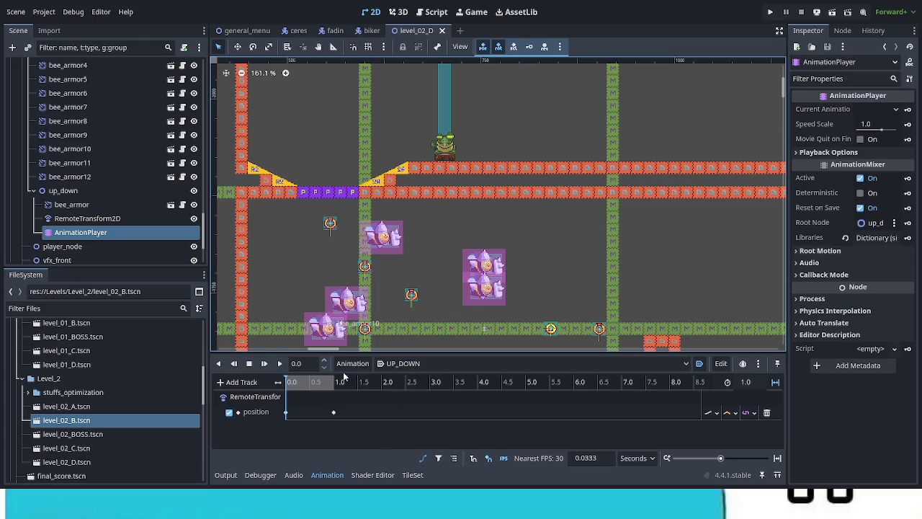
{"action": "scroll", "coordinate": [412, 237], "scroll_direction": "down", "scroll_amount": 3}
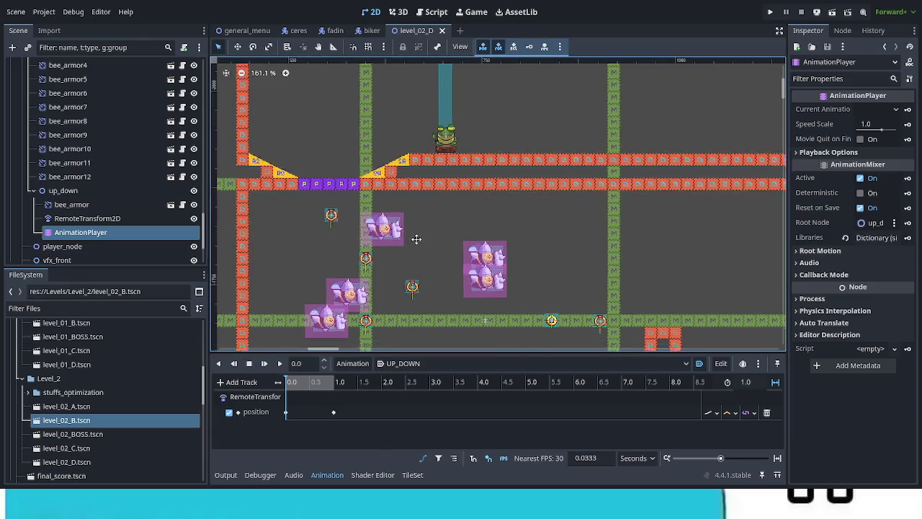
{"action": "left_click", "coordinate": [280, 363]}
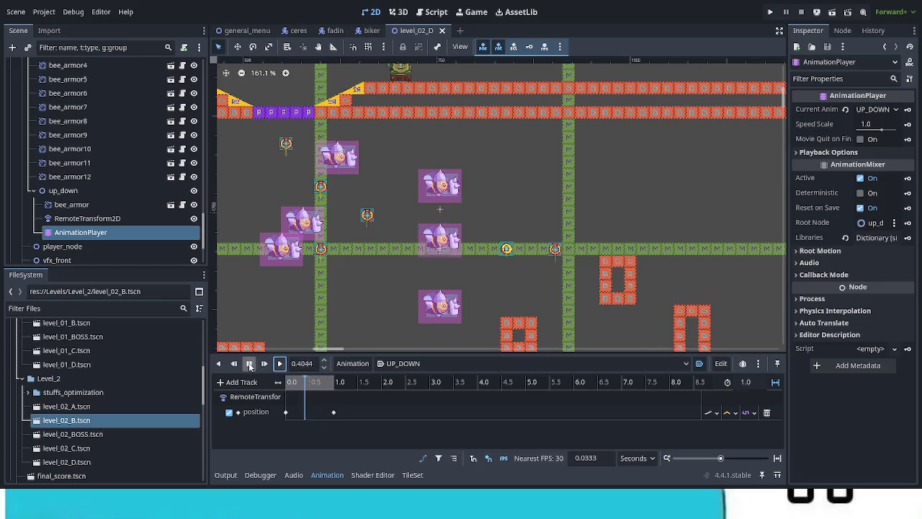
{"action": "left_click", "coordinate": [249, 364]}
{"action": "left_click", "coordinate": [248, 364]}
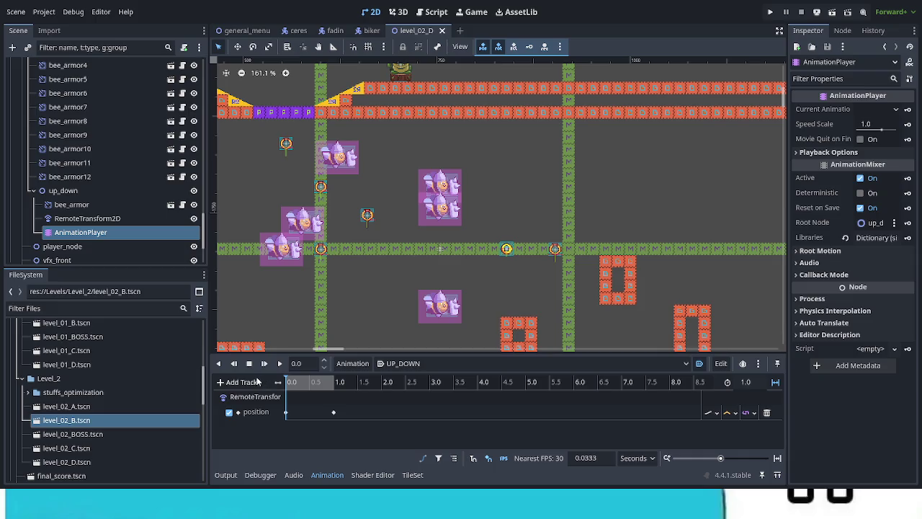
{"action": "key", "text": "ctrl+s"}
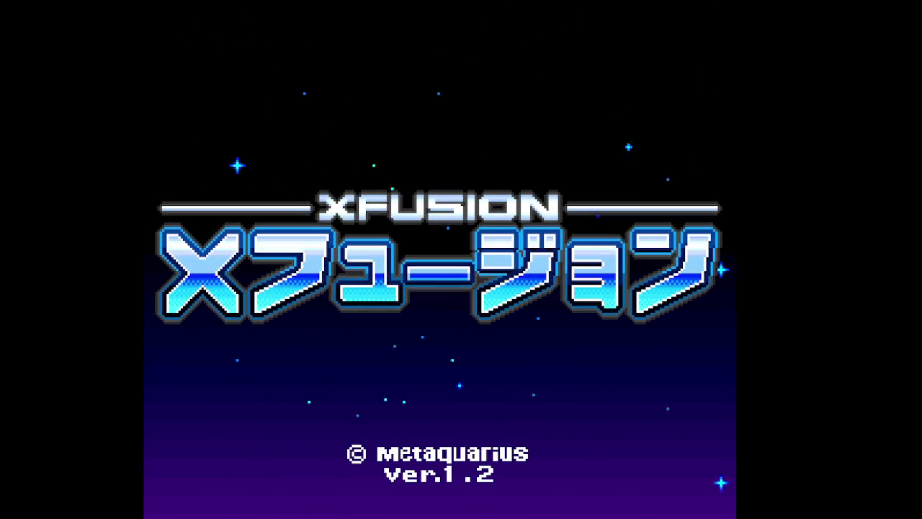
- Pass the title screen, choose save file X, confirm English and start the game
{"action": "key", "text": "Return"}
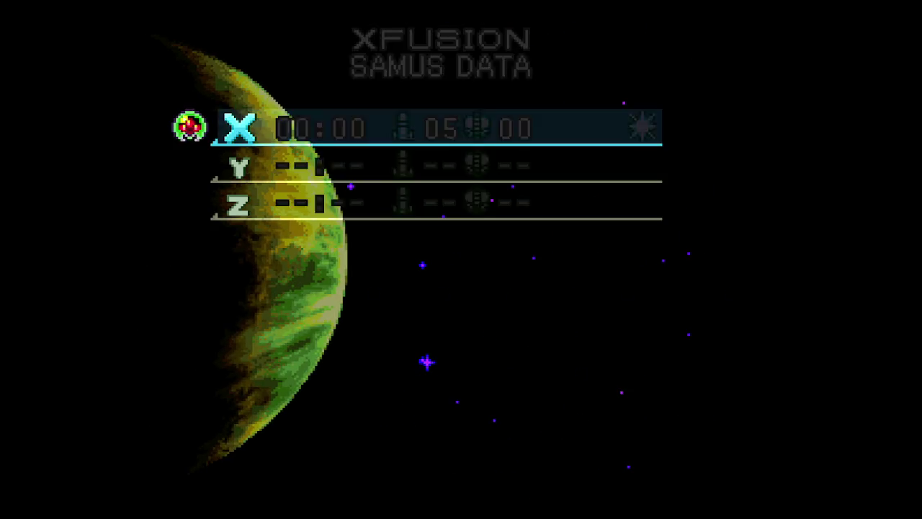
{"action": "key", "text": "Return"}
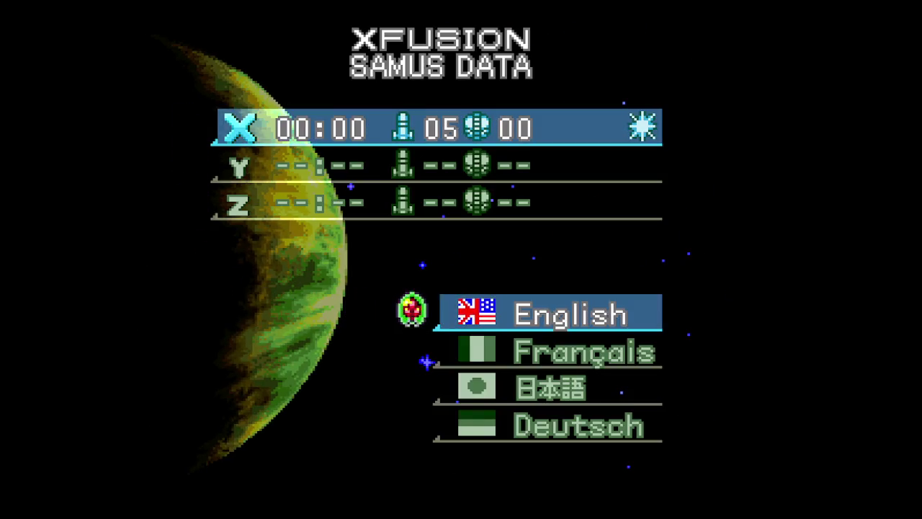
{"action": "key", "text": "Return"}
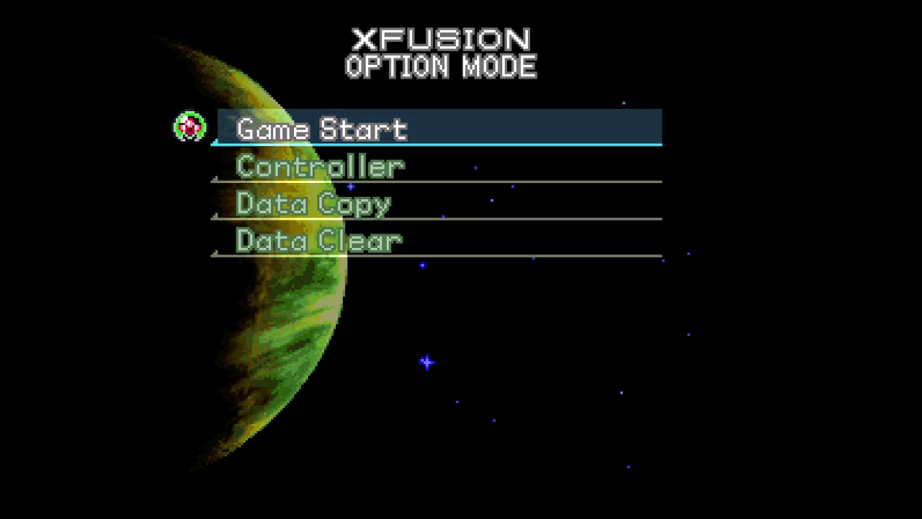
{"action": "key", "text": "Return"}
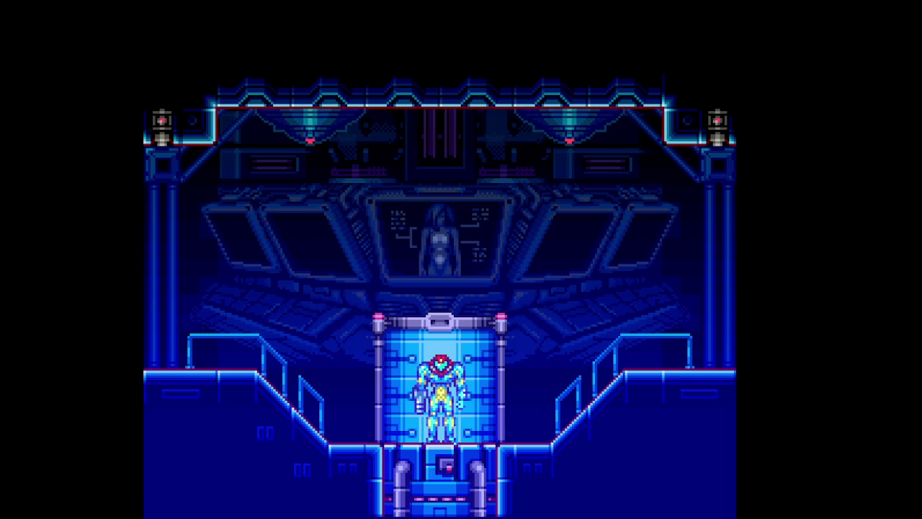
- Run and spin-jump Samus around the capsule room and its slopes
{"action": "key", "text": "Right"}
{"action": "key", "text": "Right"}
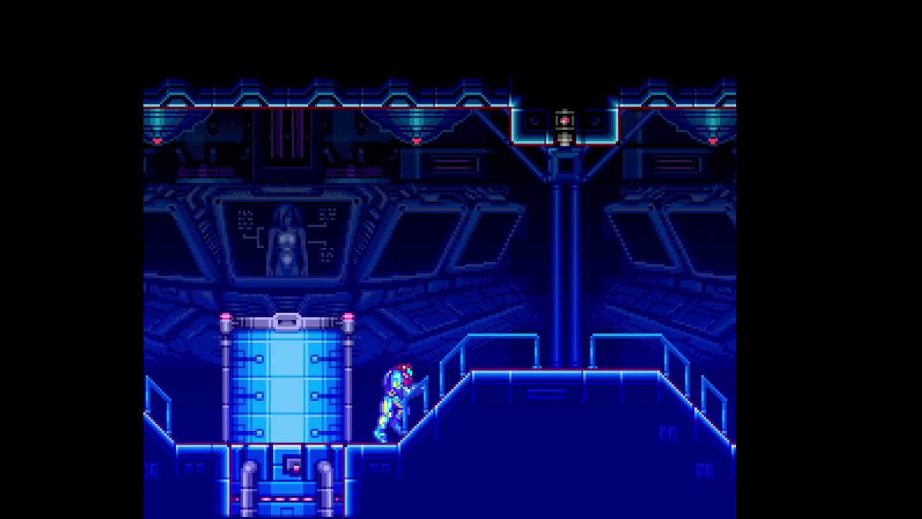
{"action": "key", "text": "Left"}
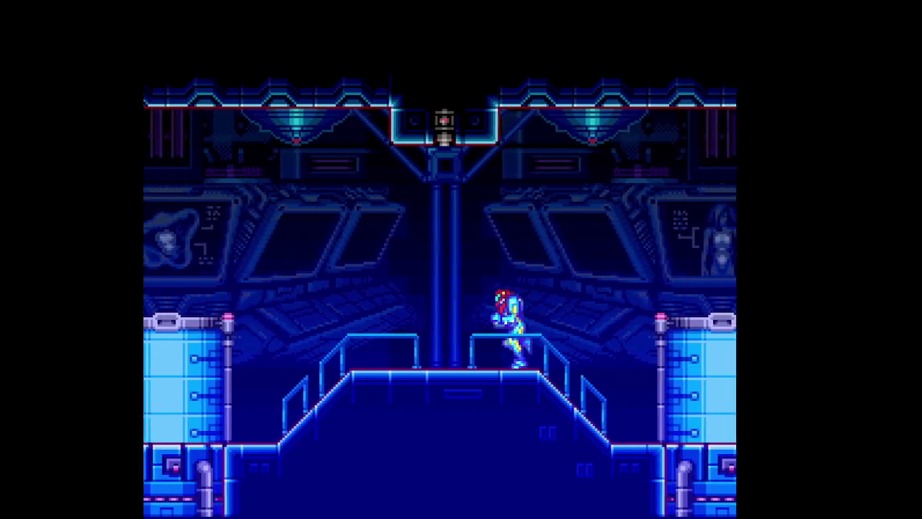
{"action": "key", "text": "Left"}
{"action": "key", "text": "Right"}
{"action": "key", "text": "Right"}
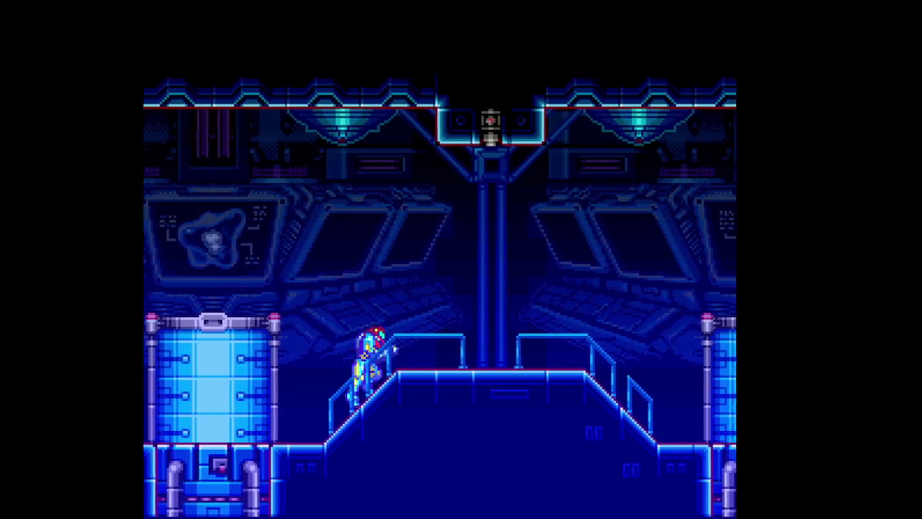
{"action": "key", "text": "Left"}
{"action": "key", "text": "Right"}
{"action": "key", "text": "x"}
{"action": "key", "text": "Left"}
{"action": "key", "text": "Right"}
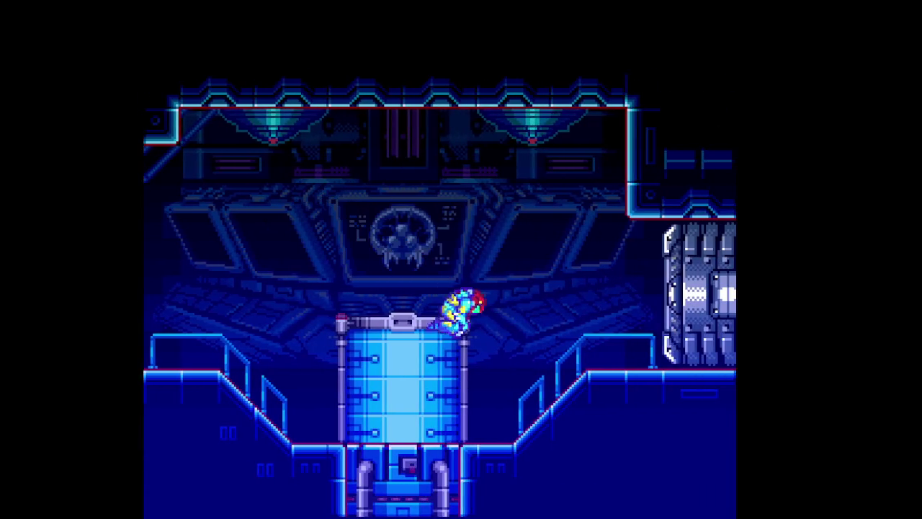
{"action": "key", "text": "Left"}
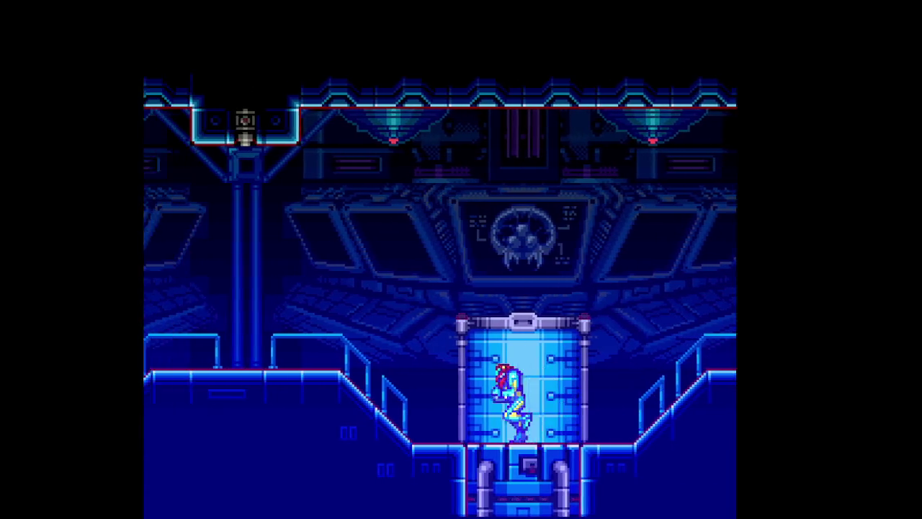
{"action": "key", "text": "x"}
{"action": "key", "text": "Right"}
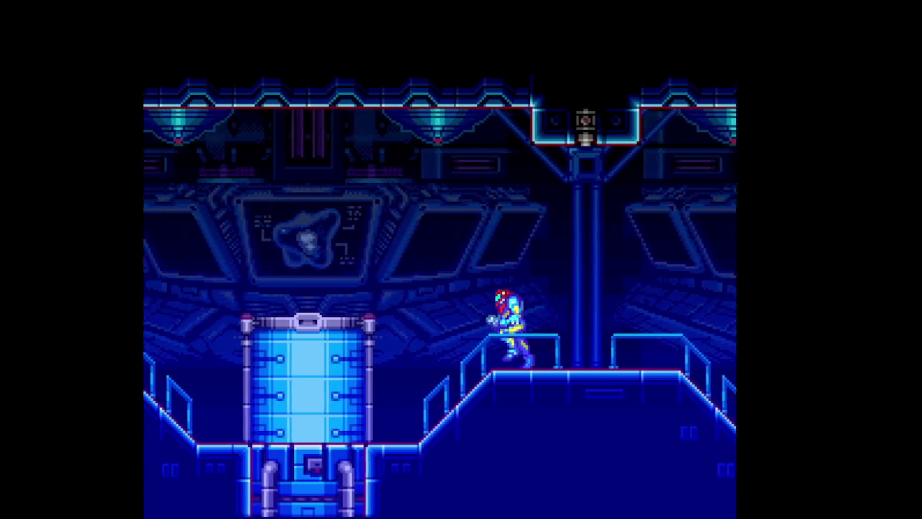
{"action": "key", "text": "Left"}
{"action": "key", "text": "x"}
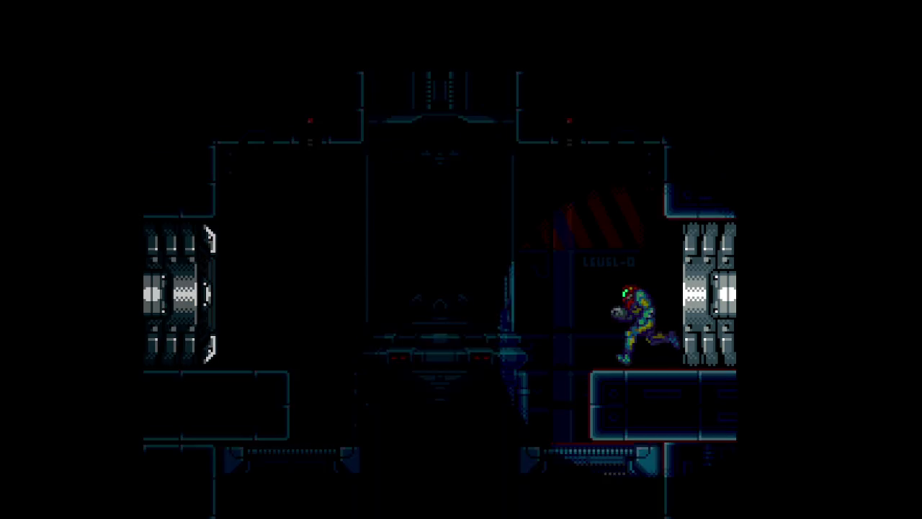
- Take Samus through the central tube back up to the capsule chamber, firing at the left door
{"action": "key", "text": "Left"}
{"action": "key", "text": "x"}
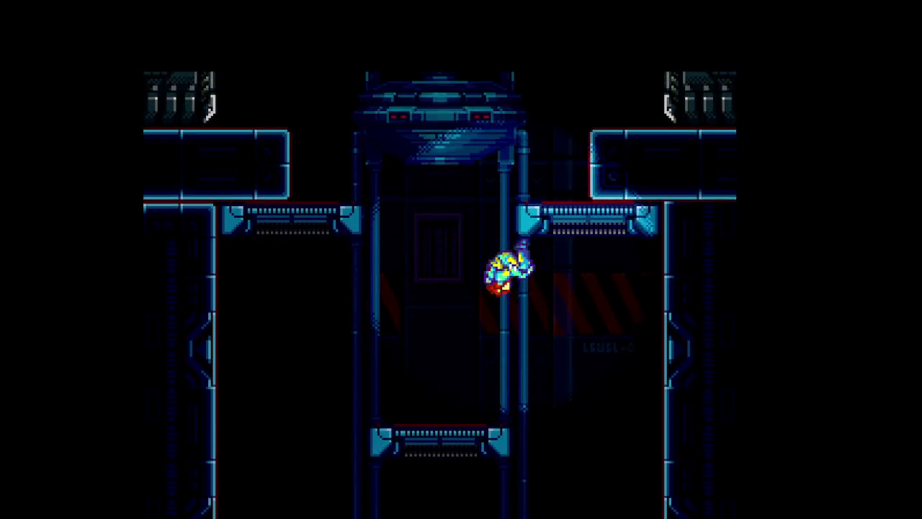
{"action": "key", "text": "x"}
{"action": "key", "text": "x"}
{"action": "key", "text": "Left"}
- Drop Samus down the shaft's platforms into the tank room, firing a shot
{"action": "key", "text": "Right"}
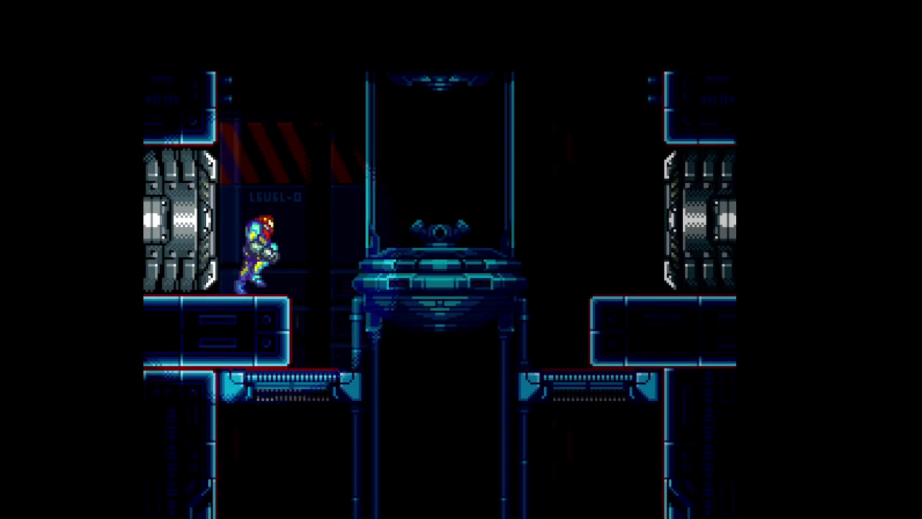
{"action": "key", "text": "Right"}
{"action": "key", "text": "x"}
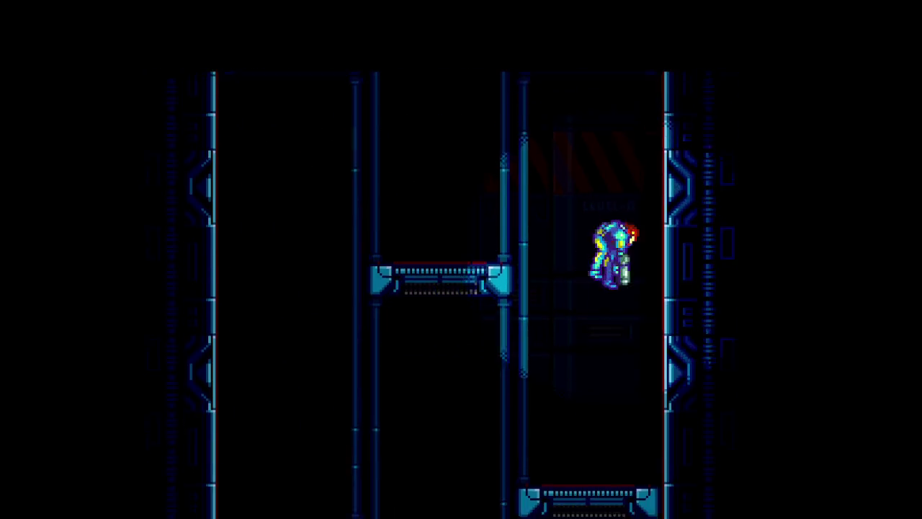
{"action": "key", "text": "Left"}
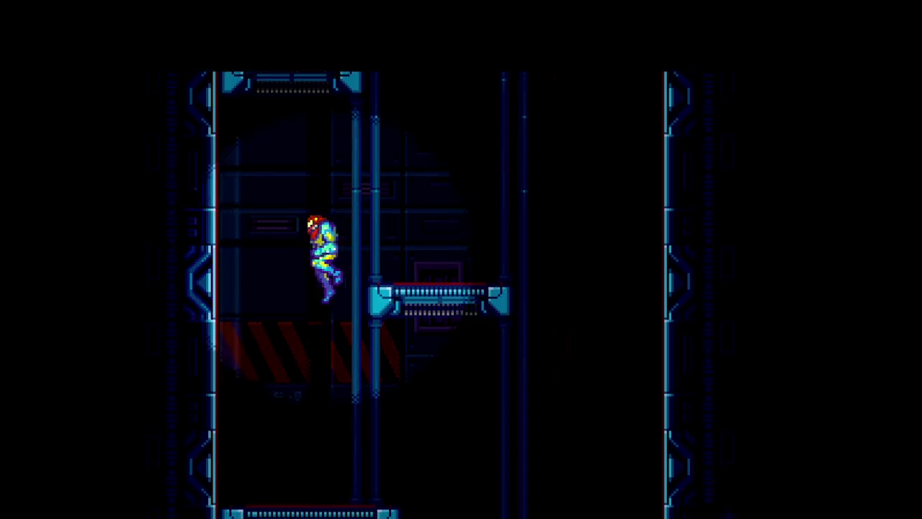
{"action": "key", "text": "Right"}
{"action": "key", "text": "Left"}
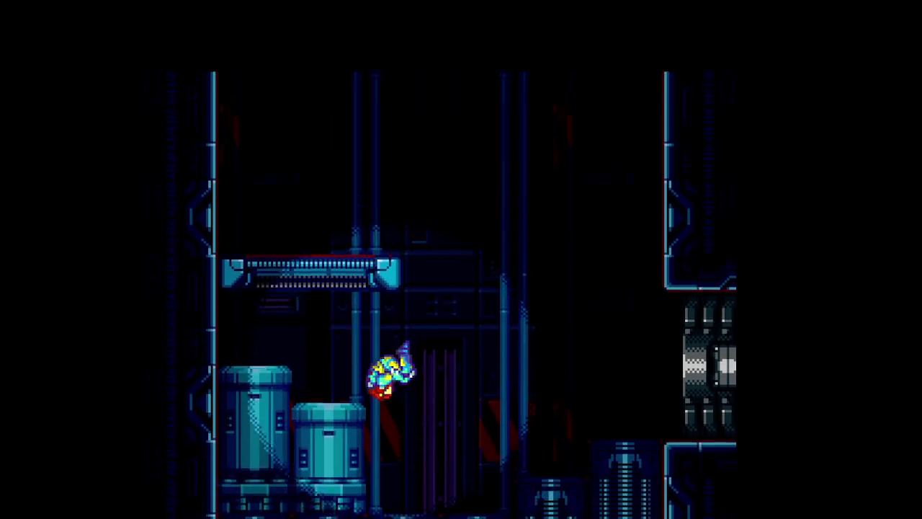
{"action": "key", "text": "Right"}
{"action": "key", "text": "x"}
{"action": "key", "text": "Right"}
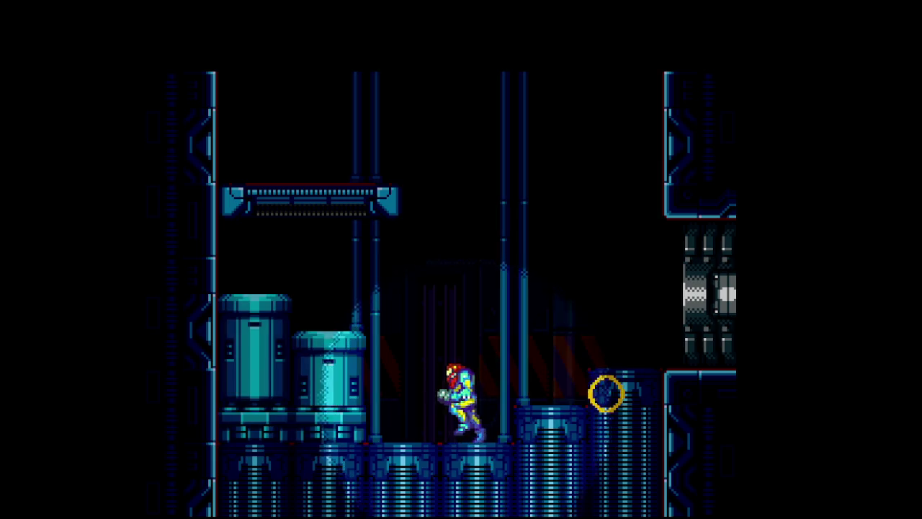
- Run Samus through the right door, over the lab room stairs and out the next door
{"action": "key", "text": "Left"}
{"action": "key", "text": "Right"}
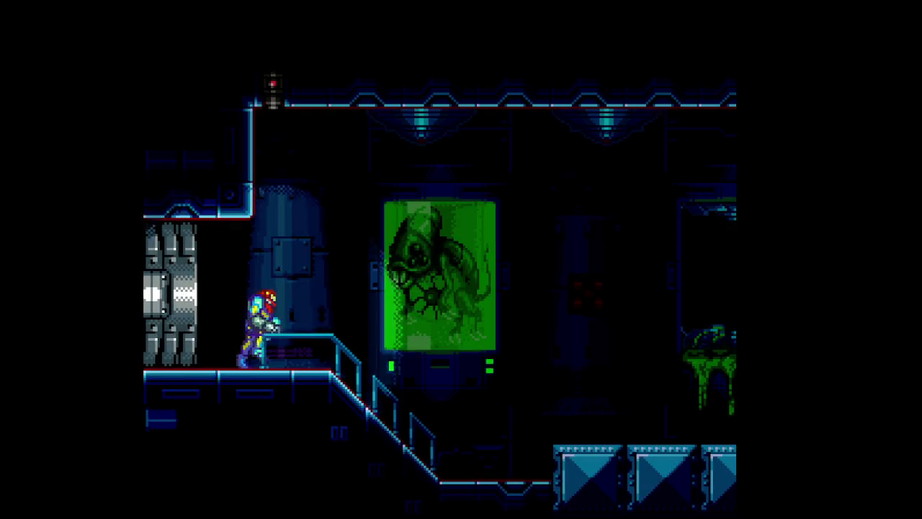
{"action": "key", "text": "Right"}
{"action": "key", "text": "Right"}
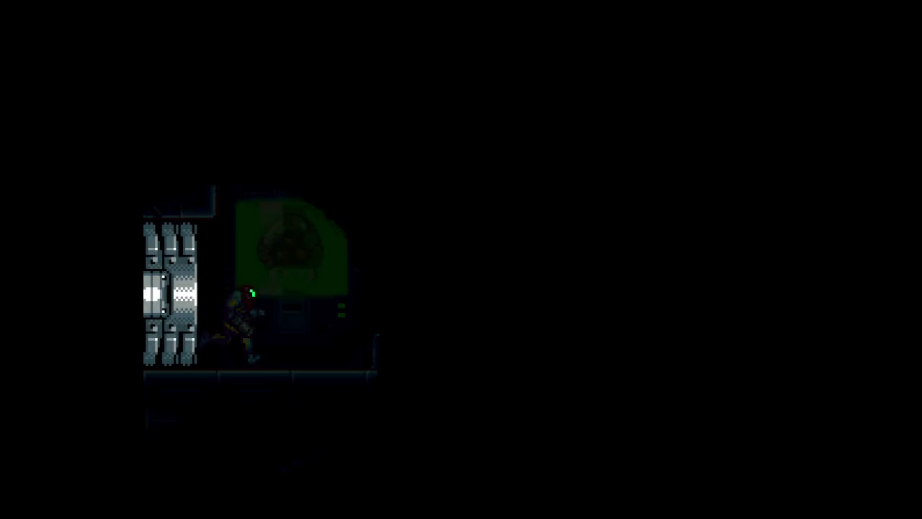
{"action": "key", "text": "Right"}
{"action": "key", "text": "Right"}
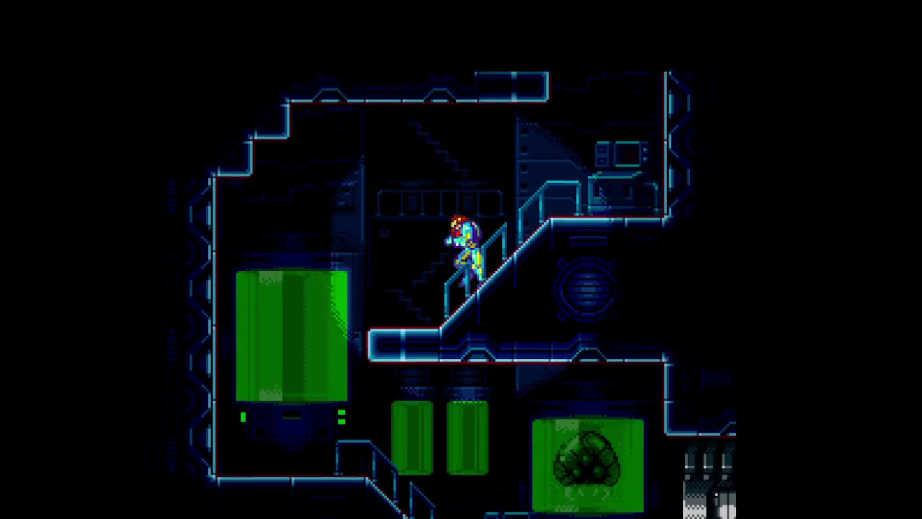
{"action": "key", "text": "Right"}
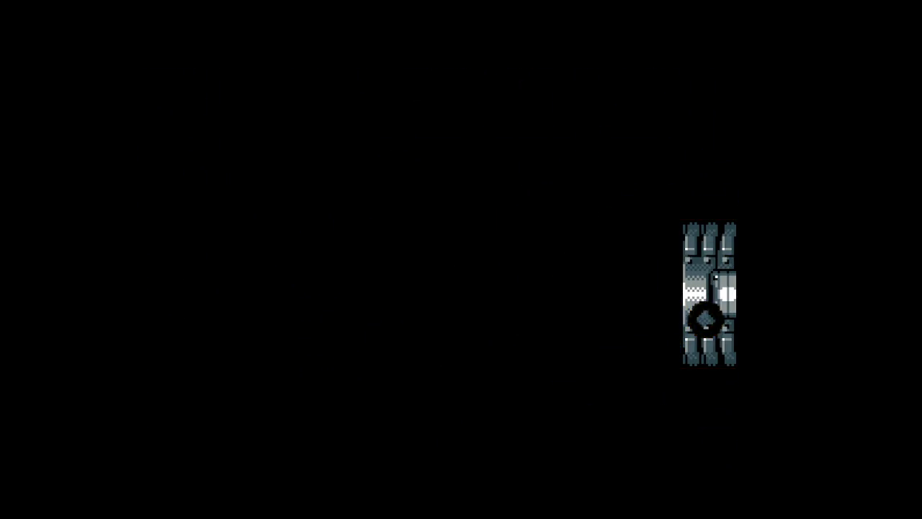
- Run past the Metroid containment tank and across the dark corridor into the shaft
{"action": "key", "text": "Right"}
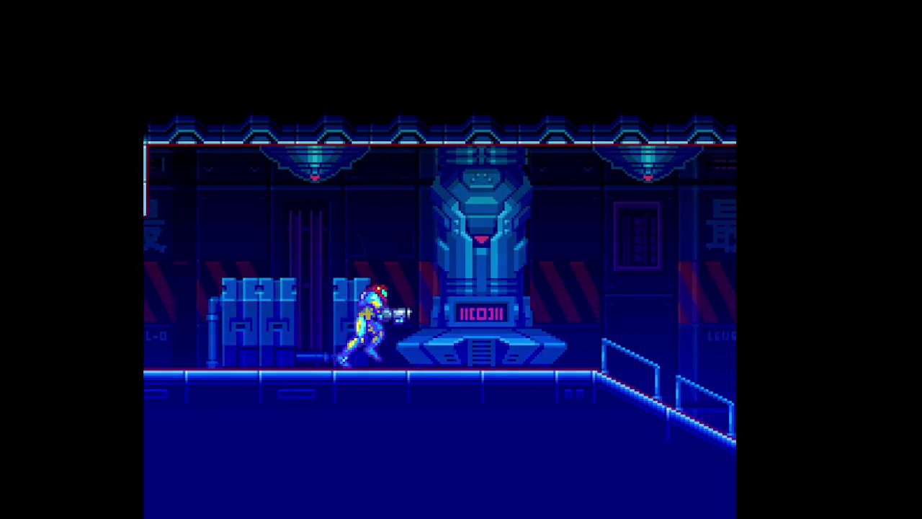
{"action": "key", "text": "Right"}
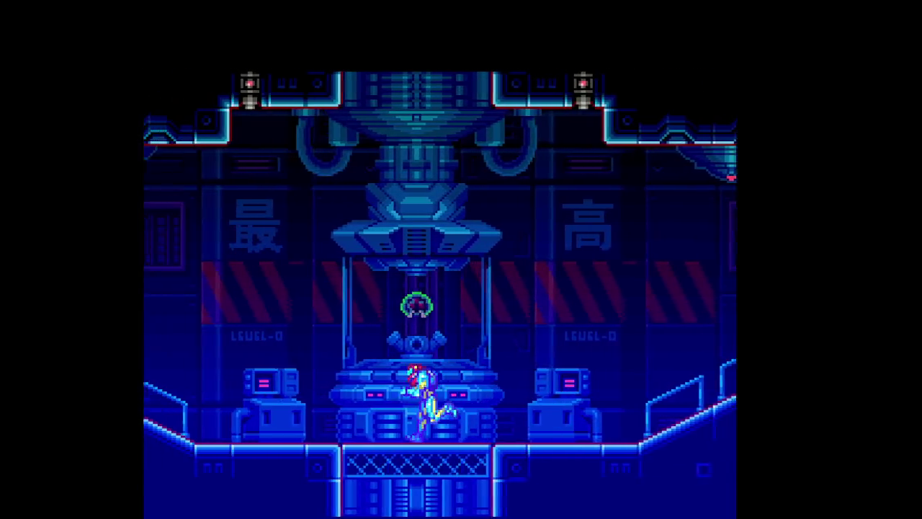
{"action": "key", "text": "Right"}
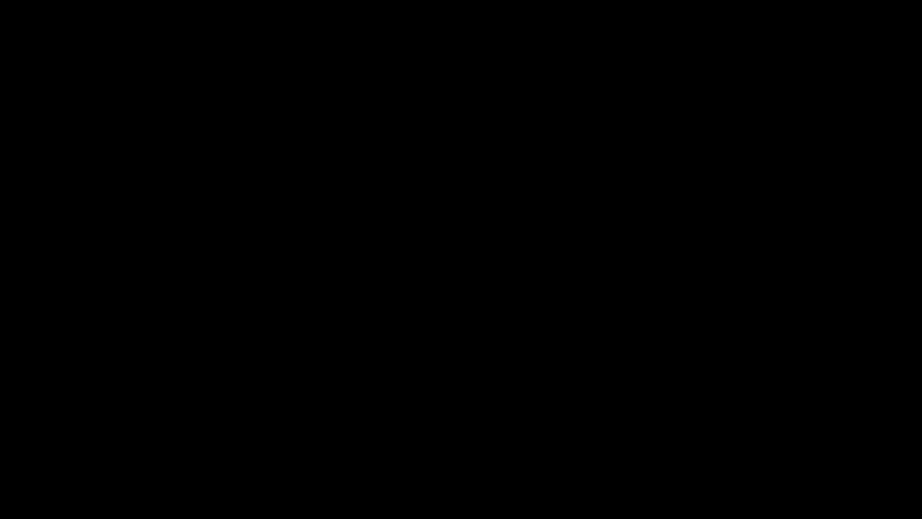
{"action": "key", "text": "Right"}
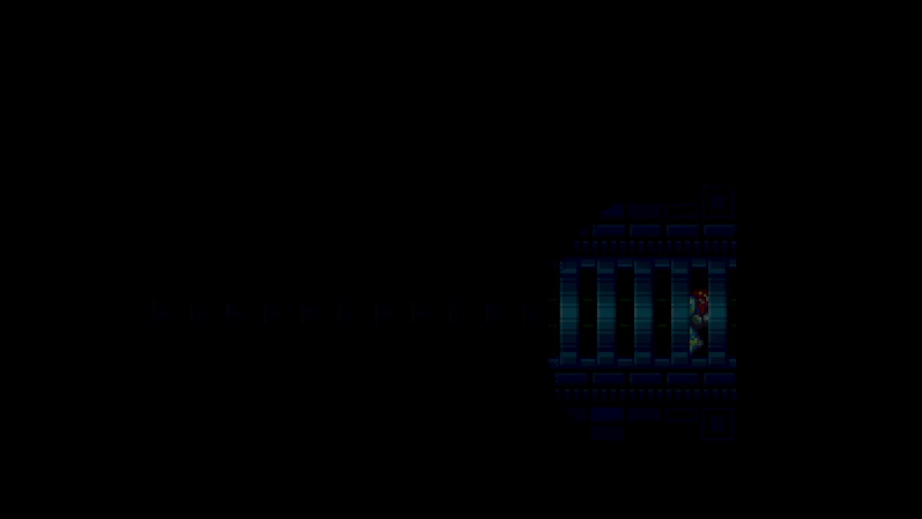
{"action": "key", "text": "Right"}
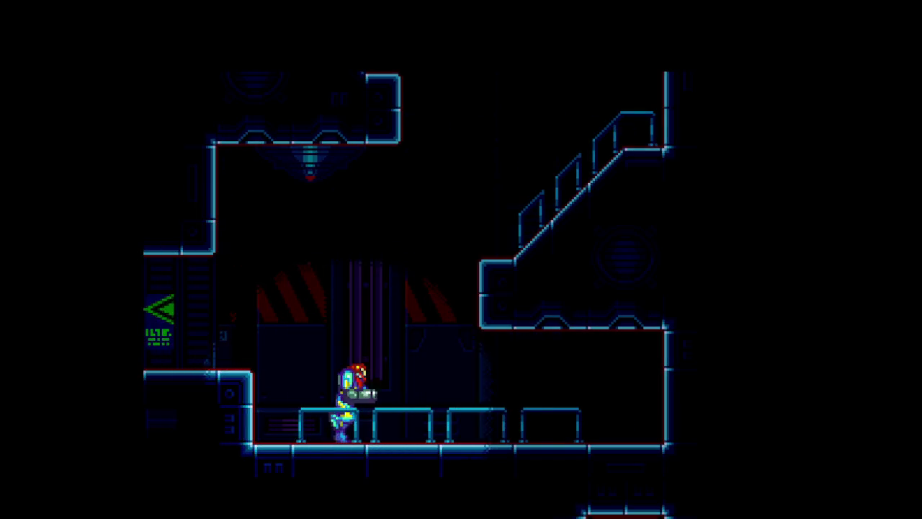
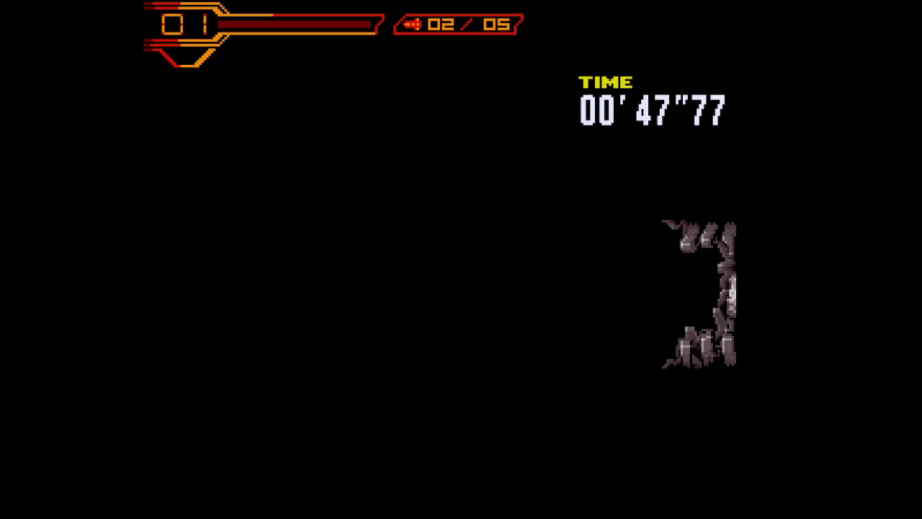
- Cross the room left, climb the shaft past its wall door, and exit through the right door
{"action": "key", "text": "Left"}
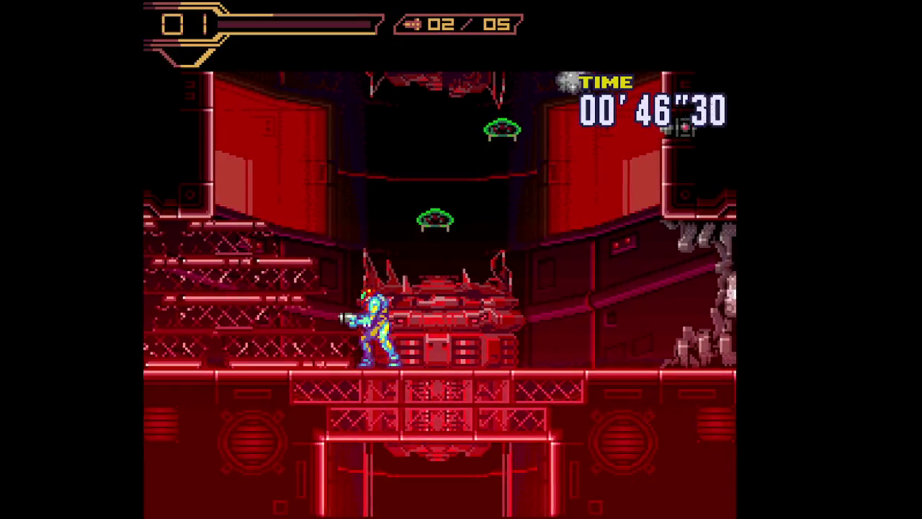
{"action": "key", "text": "Left"}
{"action": "key", "text": "Left"}
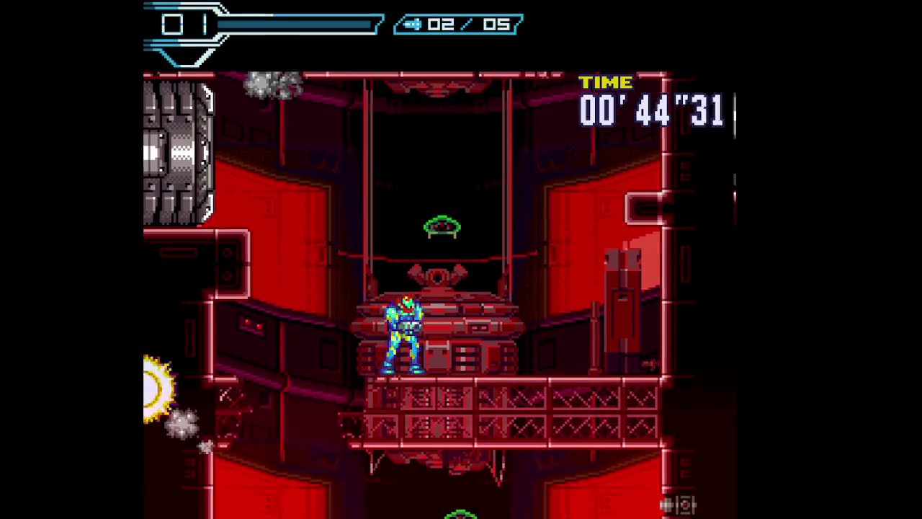
{"action": "key", "text": "x"}
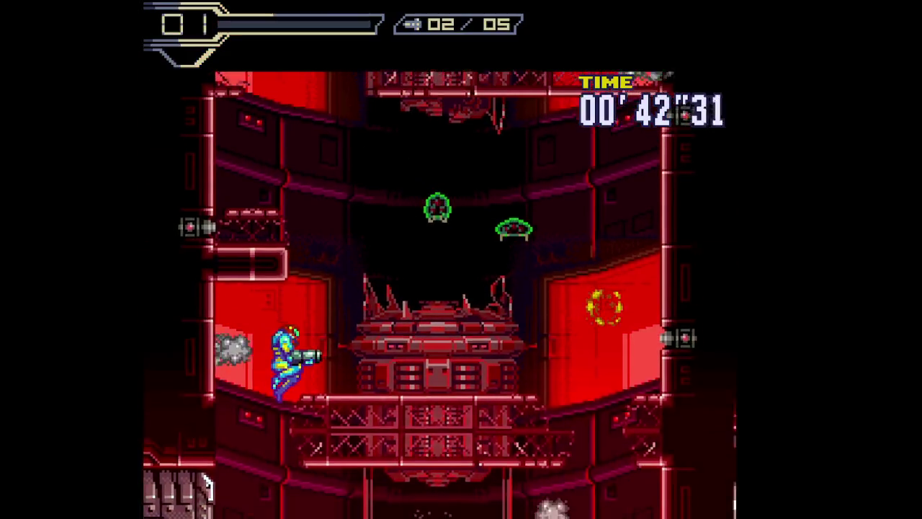
{"action": "key", "text": "x"}
{"action": "key", "text": "x"}
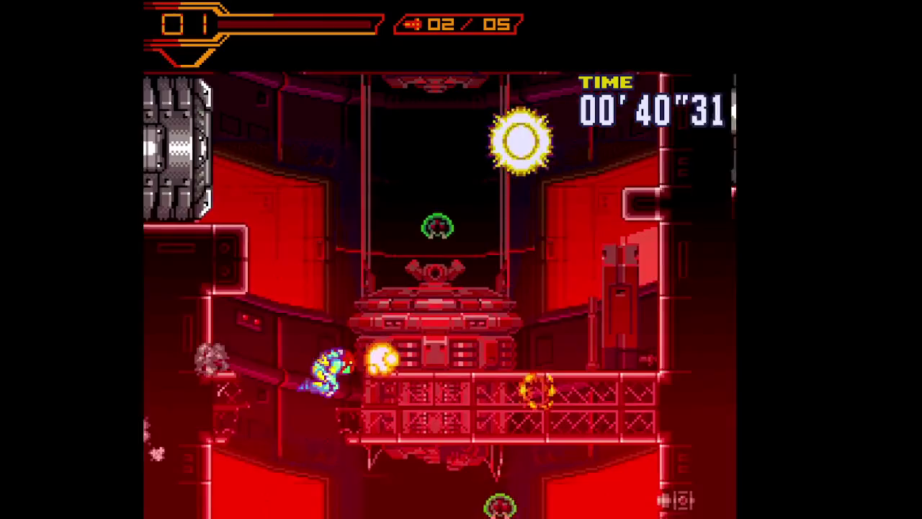
{"action": "key", "text": "Left"}
{"action": "key", "text": "x"}
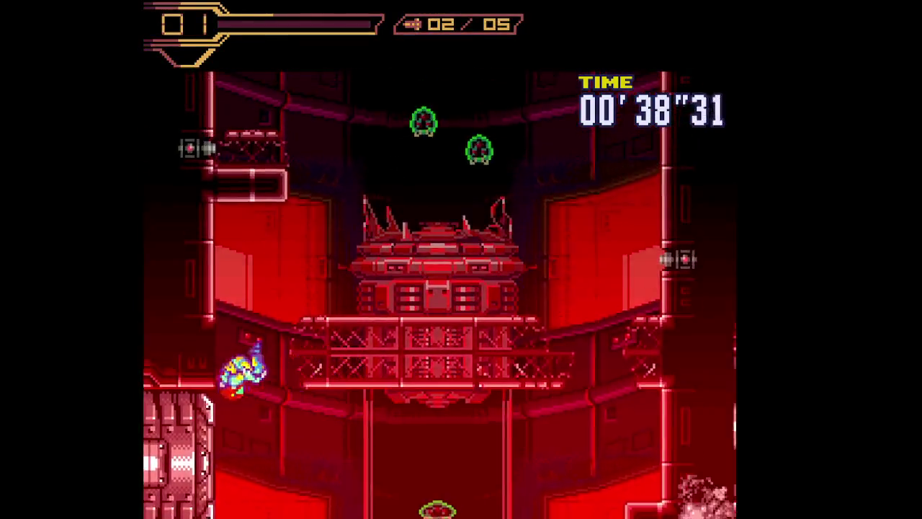
{"action": "key", "text": "x"}
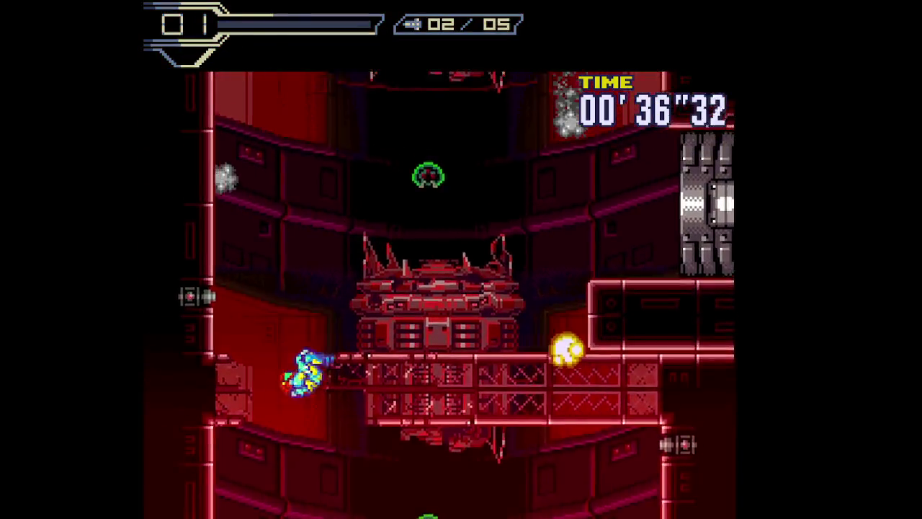
{"action": "key", "text": "Right"}
{"action": "key", "text": "Right"}
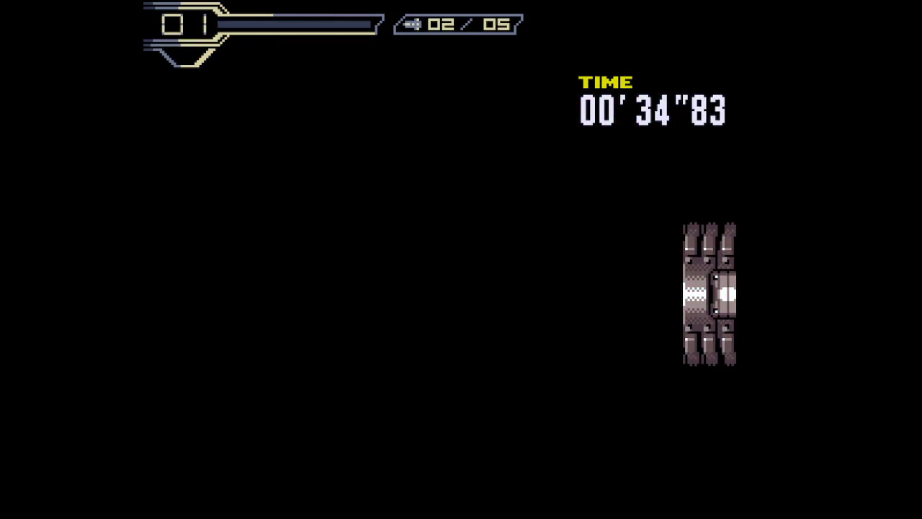
- Run right through the rooms, crossing the red room and climbing the stairs up a level
{"action": "key", "text": "Right"}
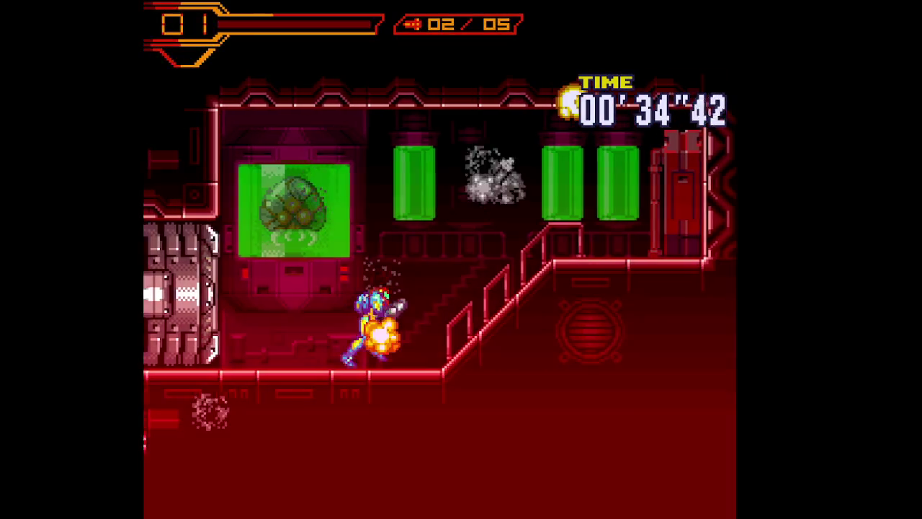
{"action": "key", "text": "Right"}
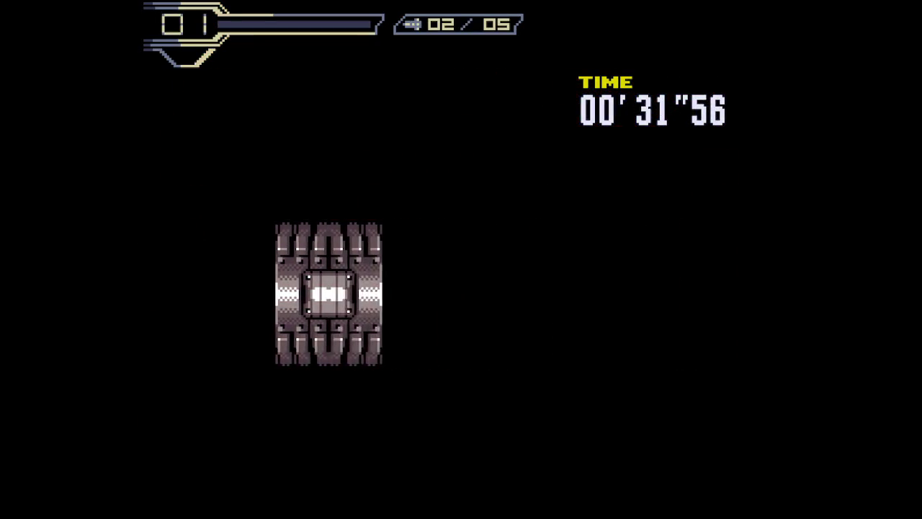
{"action": "key", "text": "Right"}
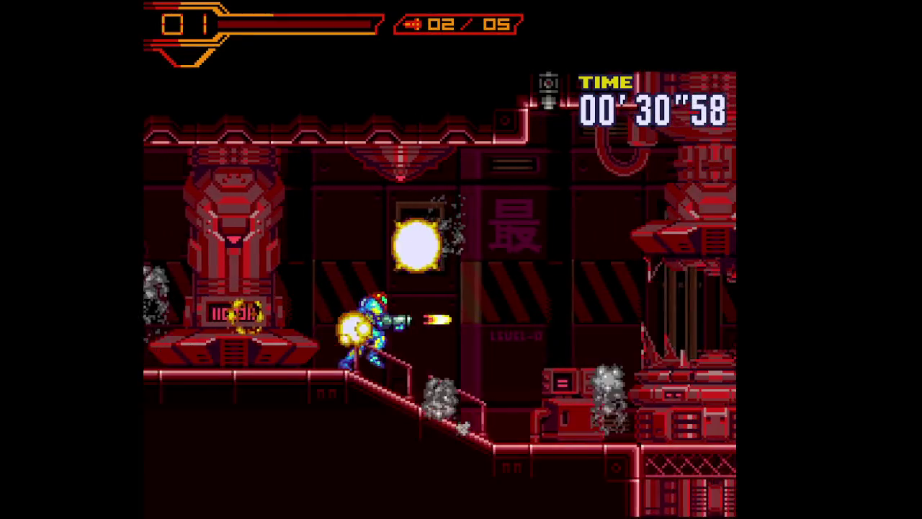
{"action": "key", "text": "Right"}
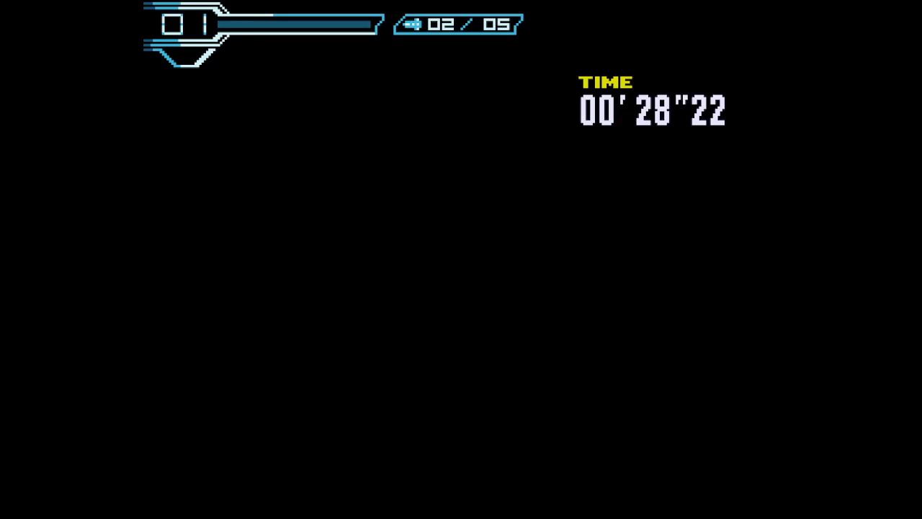
{"action": "key", "text": "Right"}
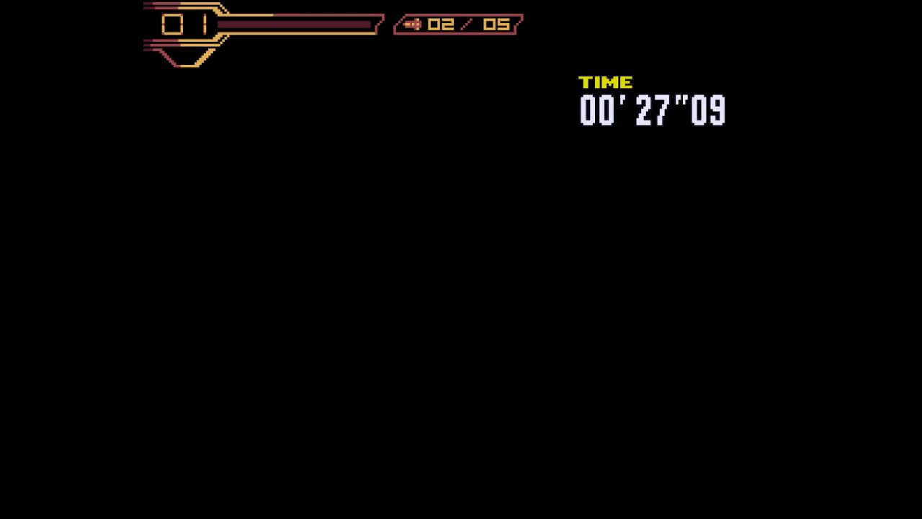
{"action": "key", "text": "Right"}
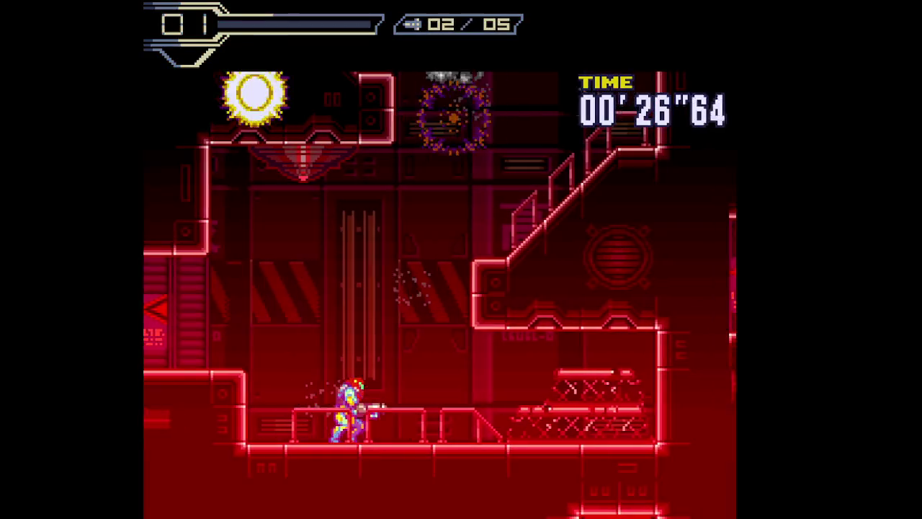
{"action": "key", "text": "Left"}
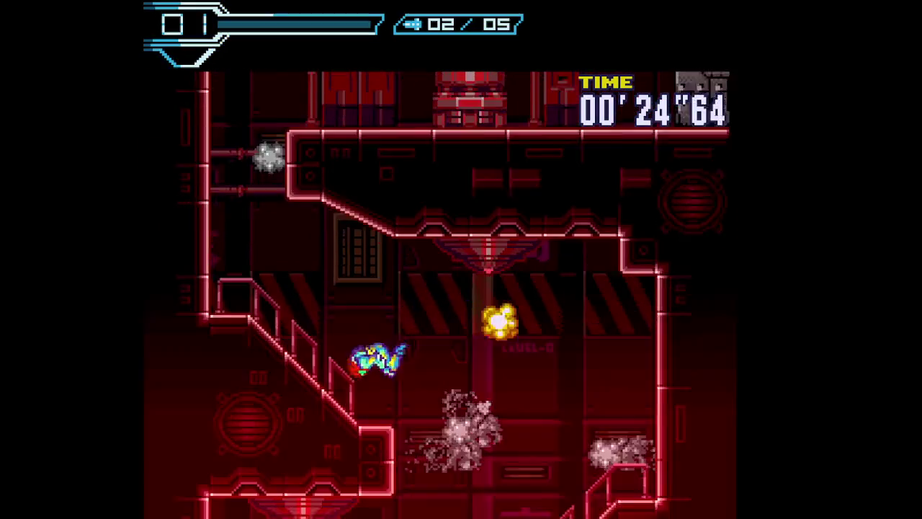
- Shoot through the doors along the corridor into the cave and arm missiles on the platform
{"action": "key", "text": "Right"}
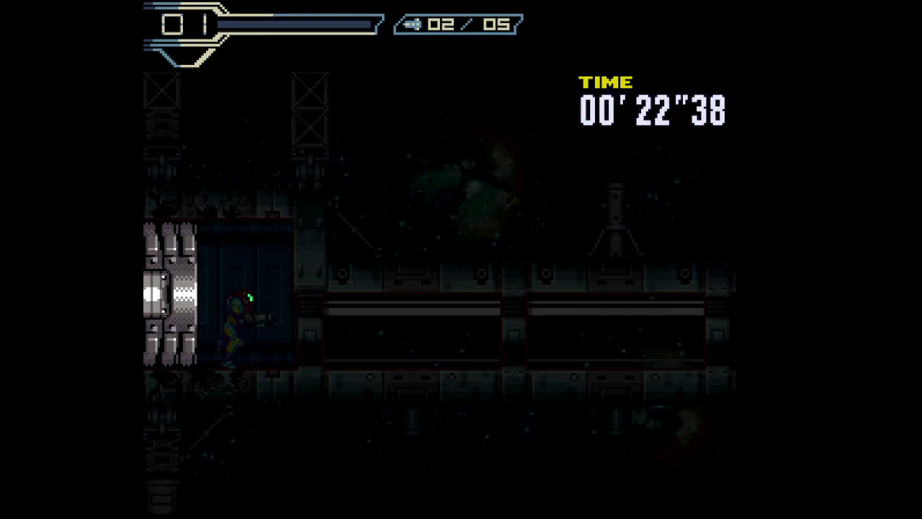
{"action": "key", "text": "Right"}
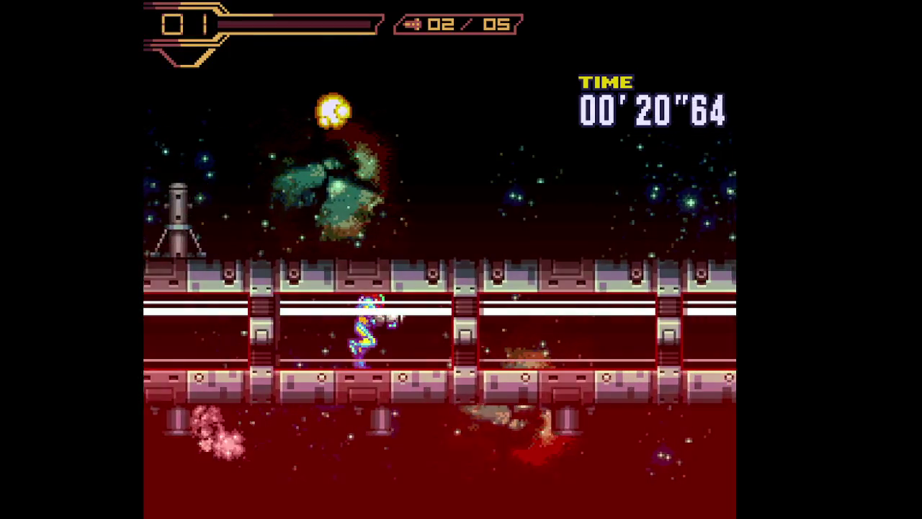
{"action": "key", "text": "Right"}
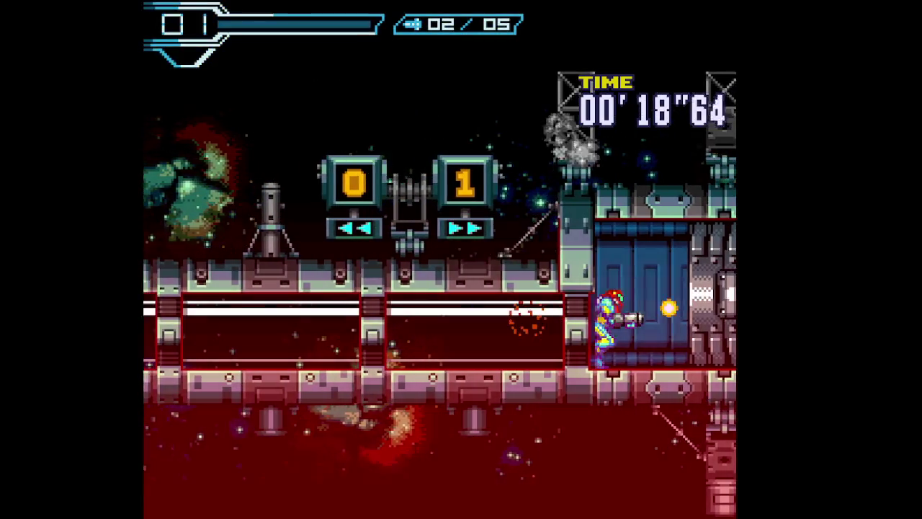
{"action": "key", "text": "Right"}
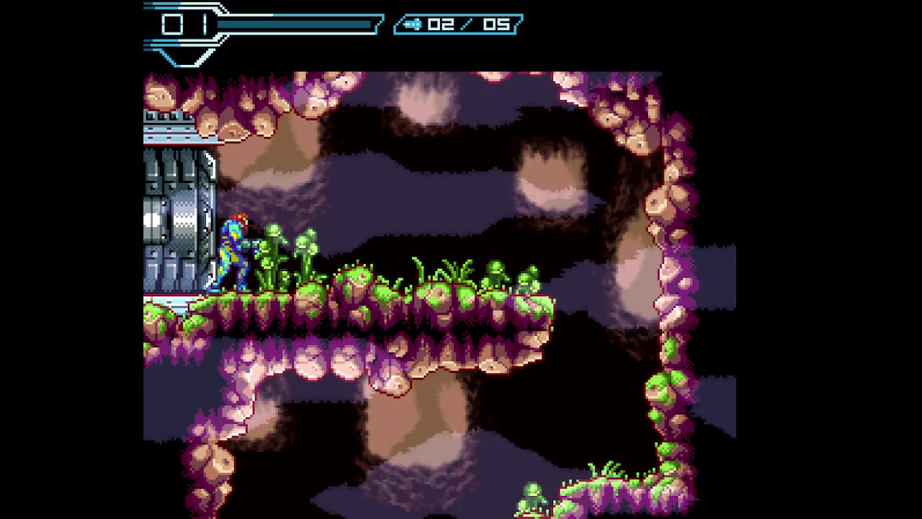
{"action": "key", "text": "Right"}
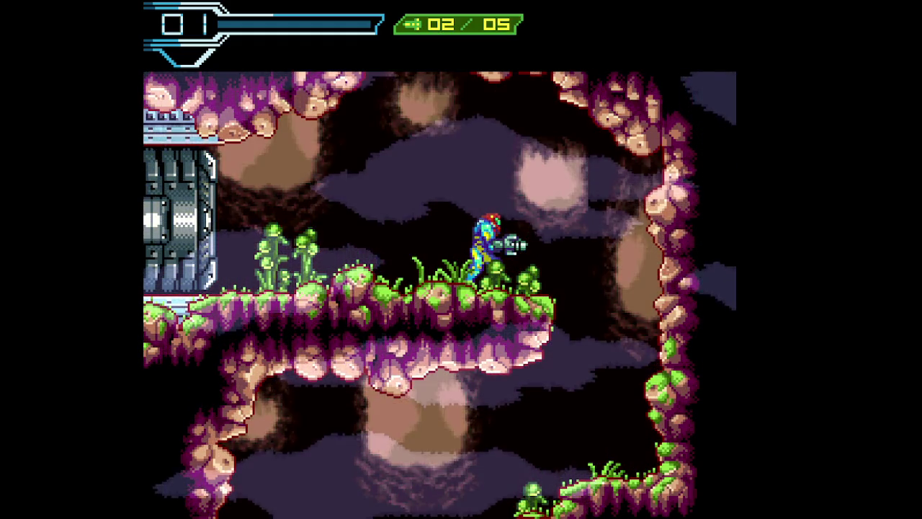
{"action": "key", "text": "shift"}
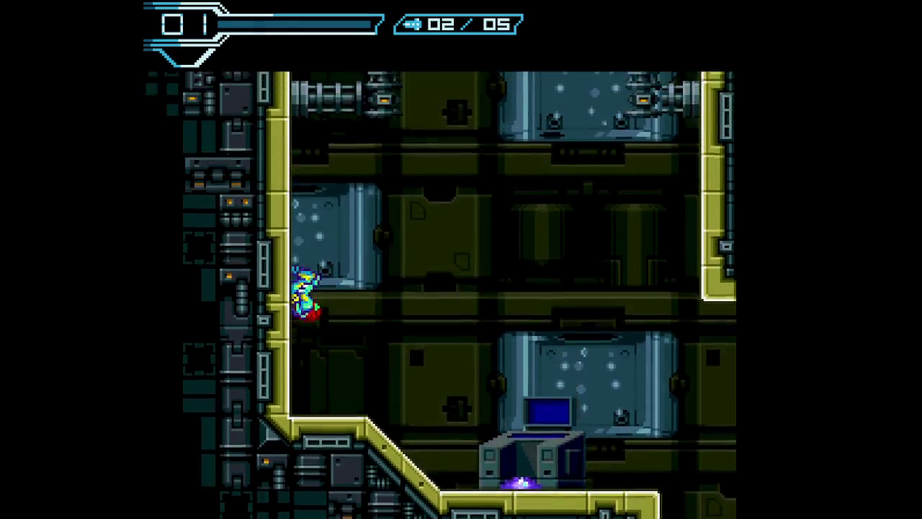
- Drop down the shaft past the computer terminal, then jump up the platforms and through the blue door
{"action": "key", "text": "Right"}
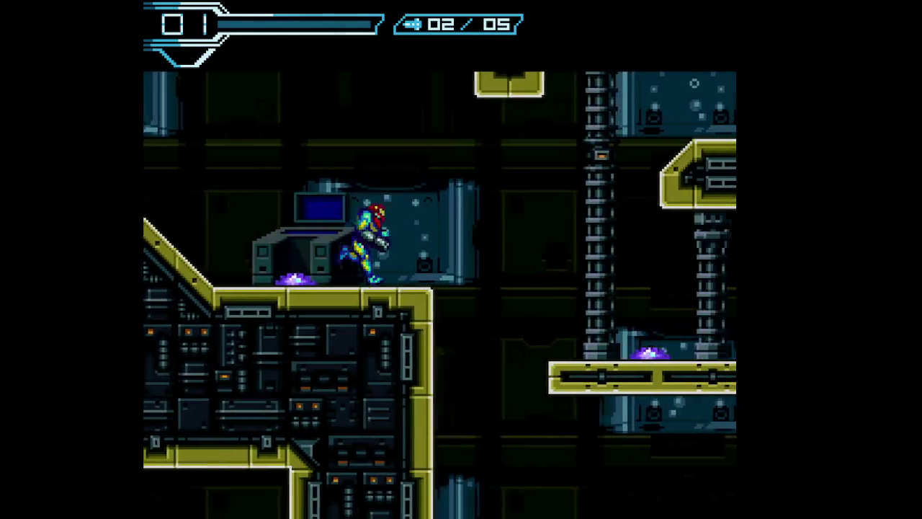
{"action": "key", "text": "Right"}
{"action": "key", "text": "Right"}
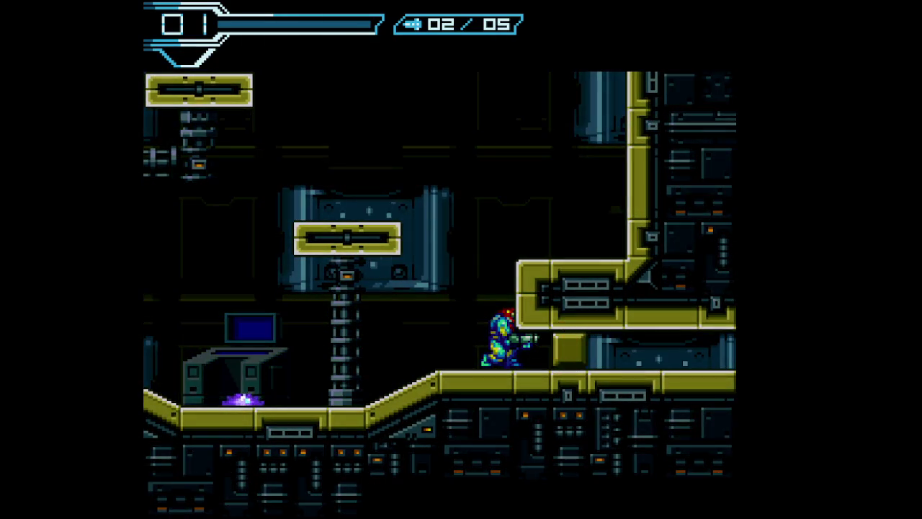
{"action": "key", "text": "x"}
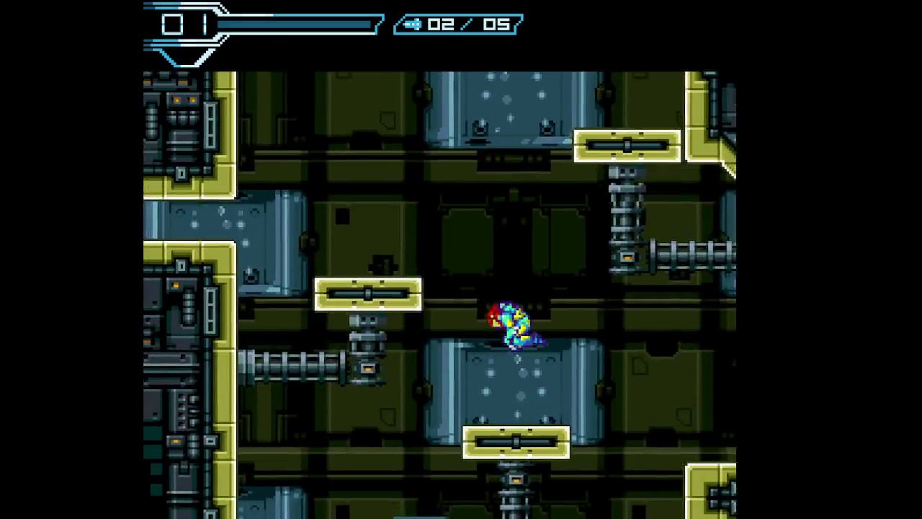
{"action": "key", "text": "x"}
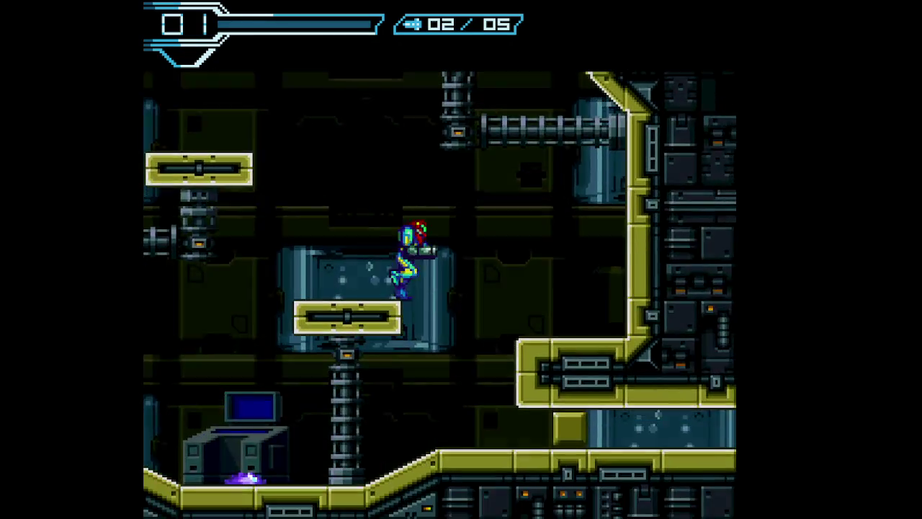
{"action": "key", "text": "x"}
{"action": "key", "text": "x"}
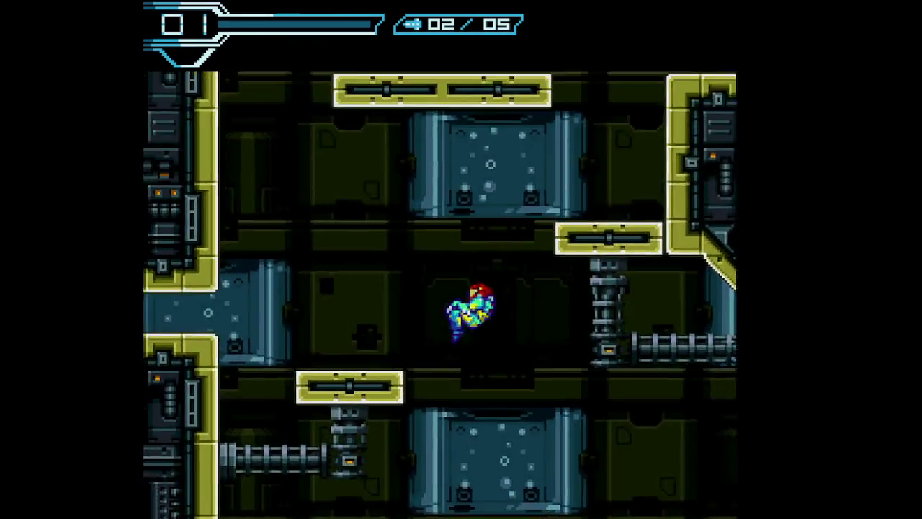
{"action": "key", "text": "Right"}
{"action": "key", "text": "x"}
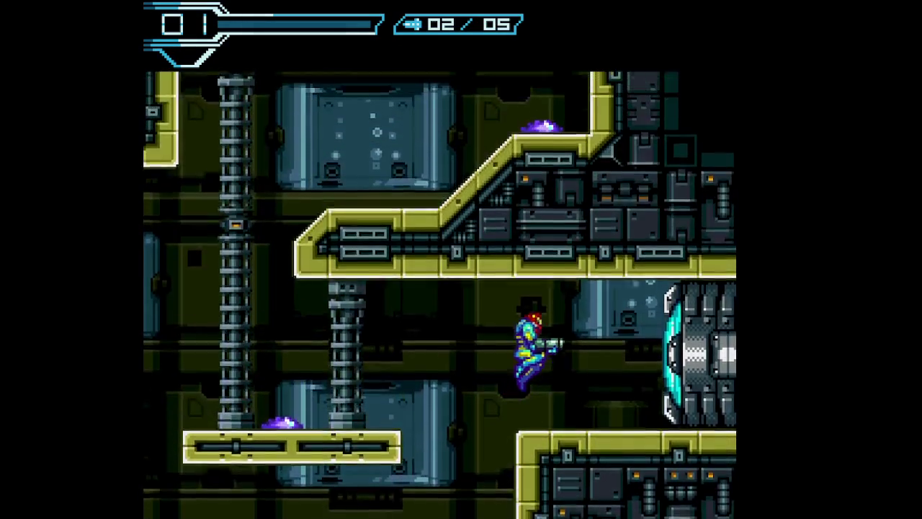
{"action": "key", "text": "Right"}
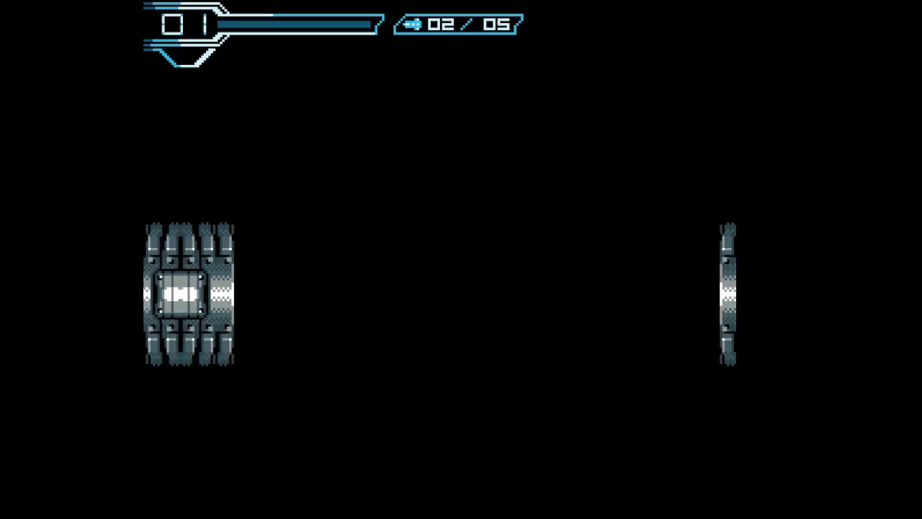
- Cross the connecting room and the cave, shooting open the doors along the way
{"action": "key", "text": "Right"}
{"action": "key", "text": "z"}
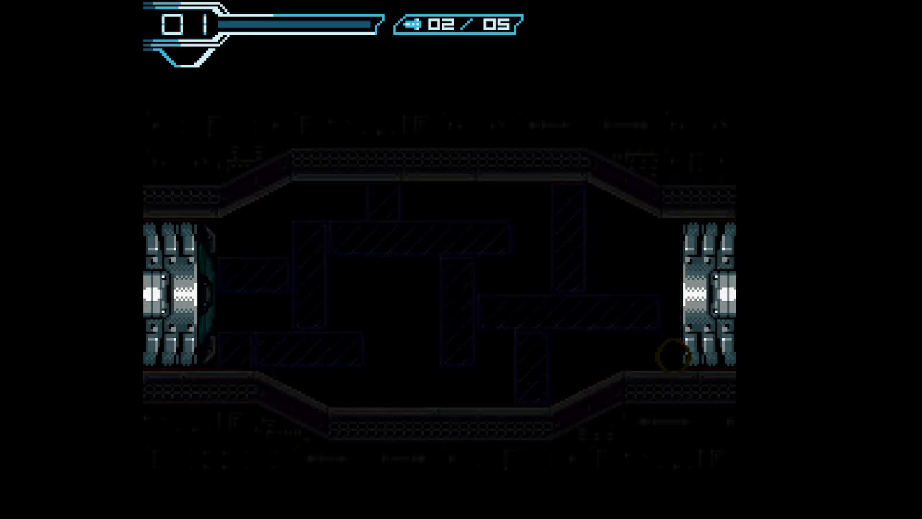
{"action": "key", "text": "Right"}
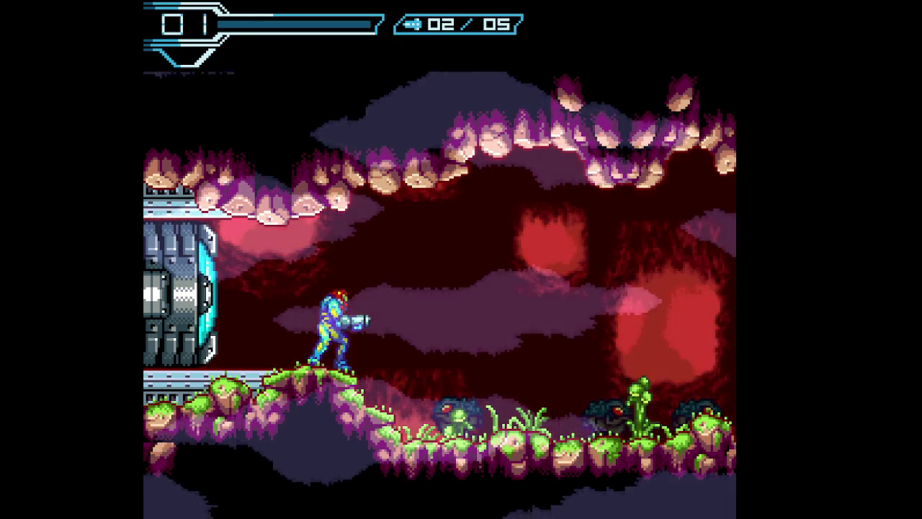
{"action": "key", "text": "z"}
{"action": "key", "text": "Right"}
{"action": "key", "text": "z"}
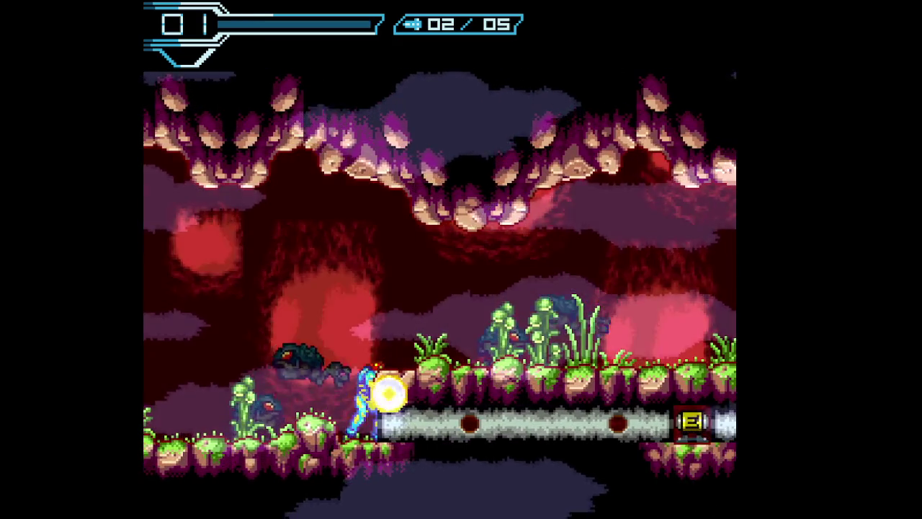
{"action": "key", "text": "x"}
{"action": "key", "text": "Right"}
{"action": "key", "text": "z"}
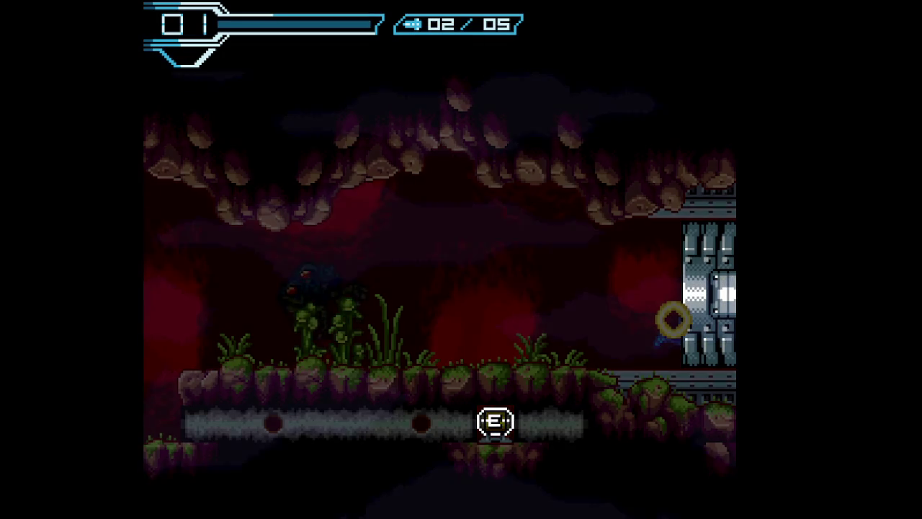
- Absorb the X parasites in the pit and floating above the pillar
{"action": "key", "text": "Right"}
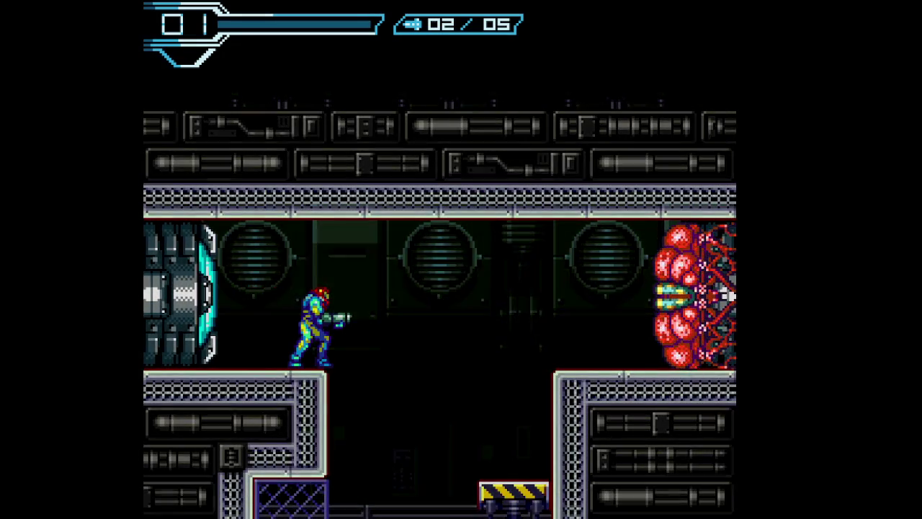
{"action": "key", "text": "Right"}
{"action": "key", "text": "x"}
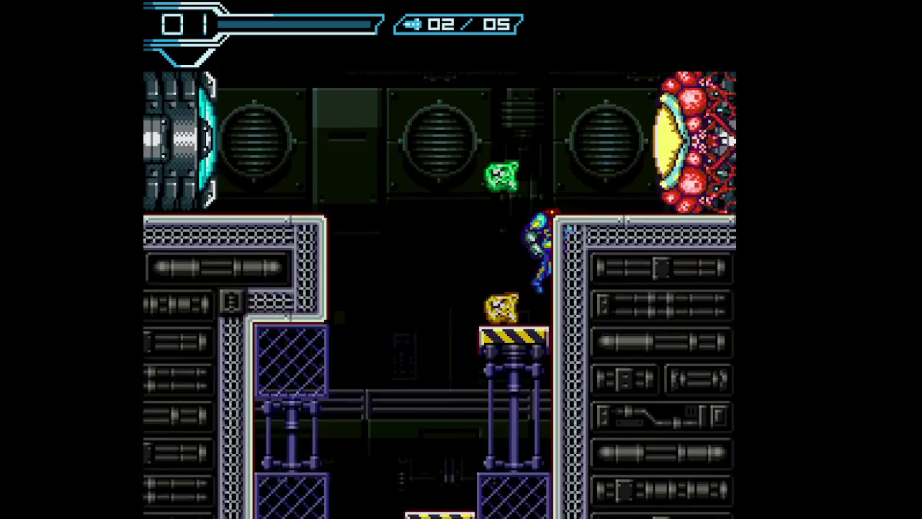
{"action": "key", "text": "Left"}
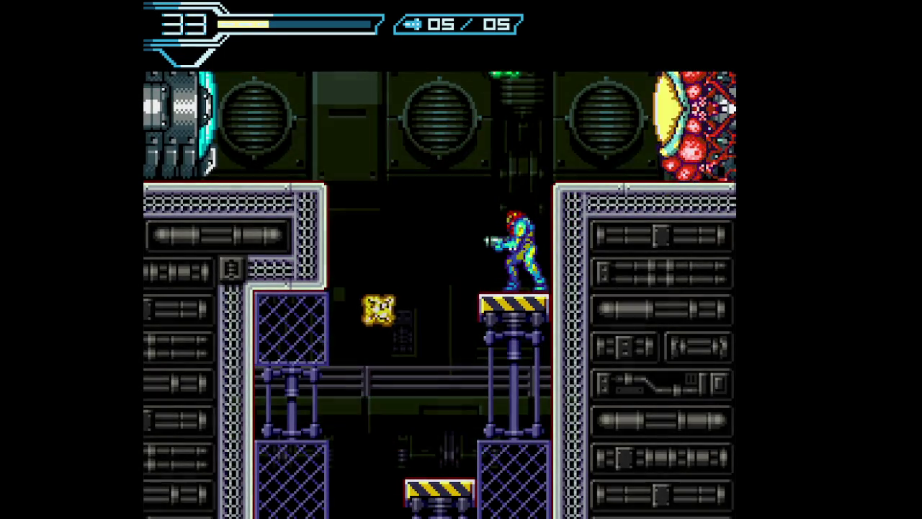
{"action": "key", "text": "x"}
{"action": "key", "text": "Right"}
{"action": "key", "text": "x"}
- Descend the shaft to the floor, shoot open the left door, and walk down the ramp
{"action": "key", "text": "Left"}
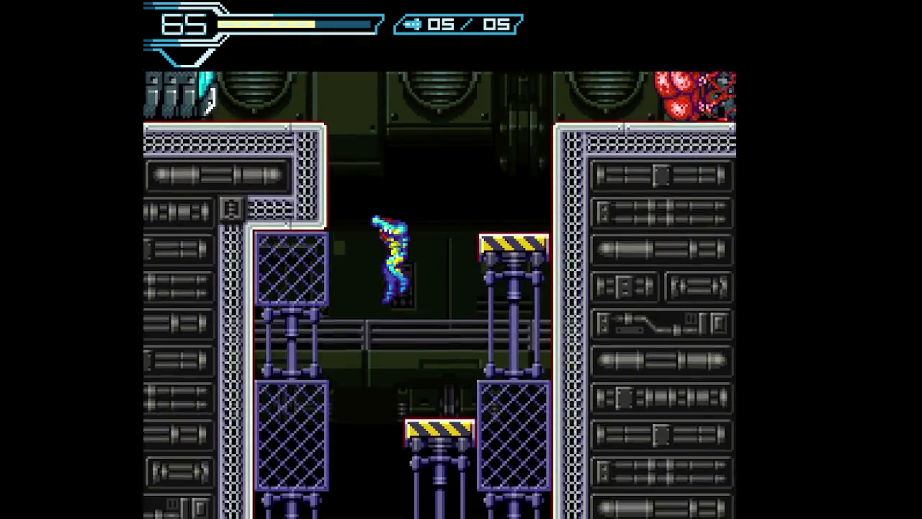
{"action": "key", "text": "Right"}
{"action": "key", "text": "Left"}
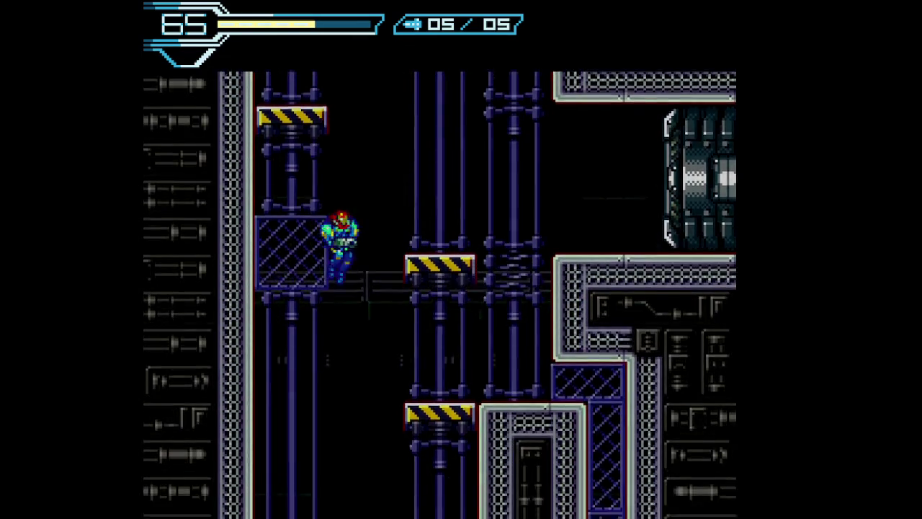
{"action": "key", "text": "Right"}
{"action": "key", "text": "Left"}
{"action": "key", "text": "x"}
{"action": "key", "text": "Right"}
{"action": "key", "text": "Left"}
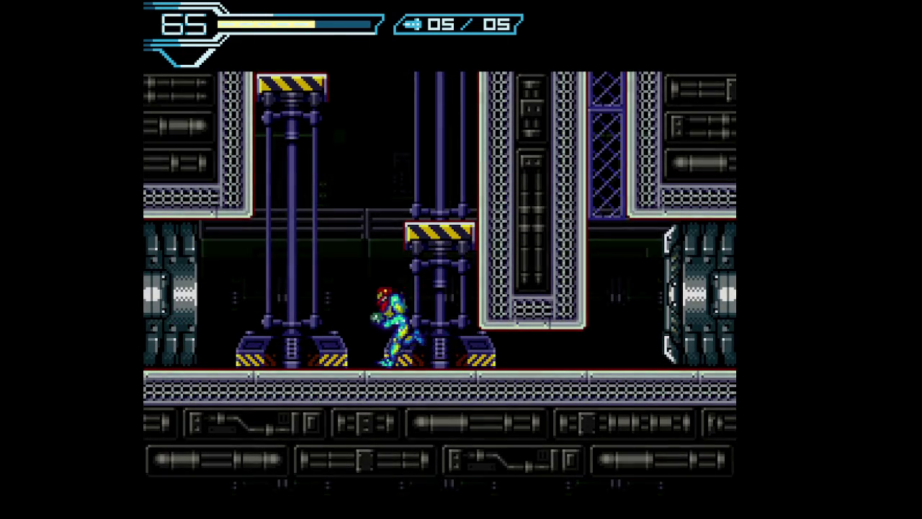
{"action": "key", "text": "Left"}
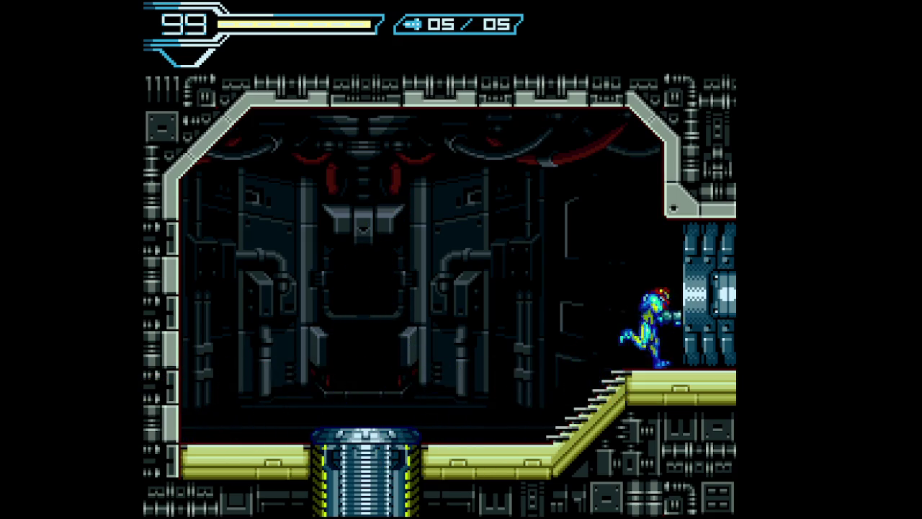
- Spin-jump up the vertical shaft via the hazard-striped ledge to the top
{"action": "key", "text": "Right"}
{"action": "key", "text": "z"}
{"action": "key", "text": "Left"}
{"action": "key", "text": "z"}
{"action": "key", "text": "Right"}
{"action": "key", "text": "z"}
{"action": "key", "text": "Left"}
{"action": "key", "text": "z"}
{"action": "key", "text": "Right"}
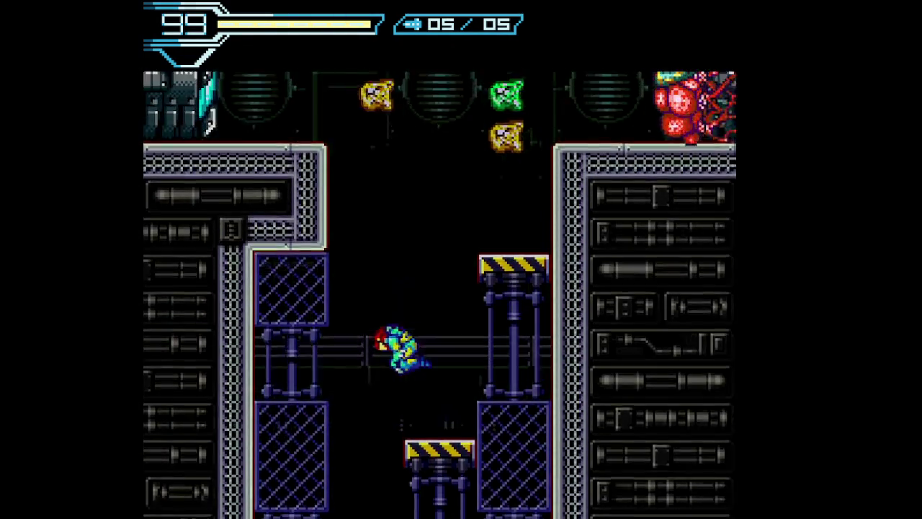
- Blast the red hatch open with missiles and run through it
{"action": "key", "text": "Right"}
{"action": "key", "text": "r"}
{"action": "key", "text": "z"}
{"action": "key", "text": "x"}
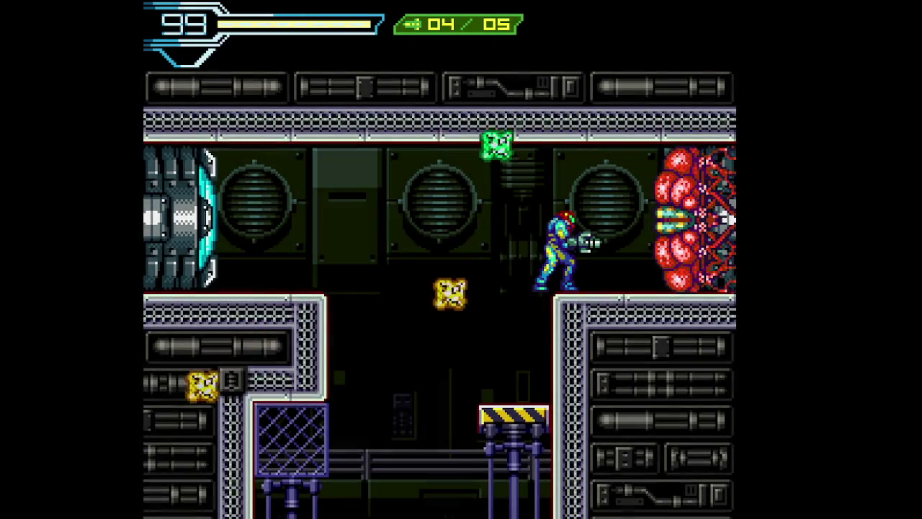
{"action": "key", "text": "x"}
{"action": "key", "text": "x"}
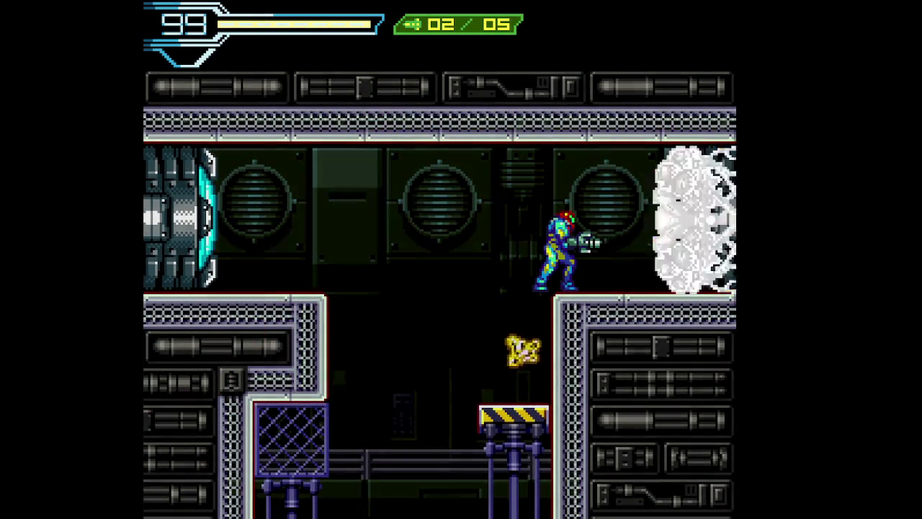
{"action": "key", "text": "Right"}
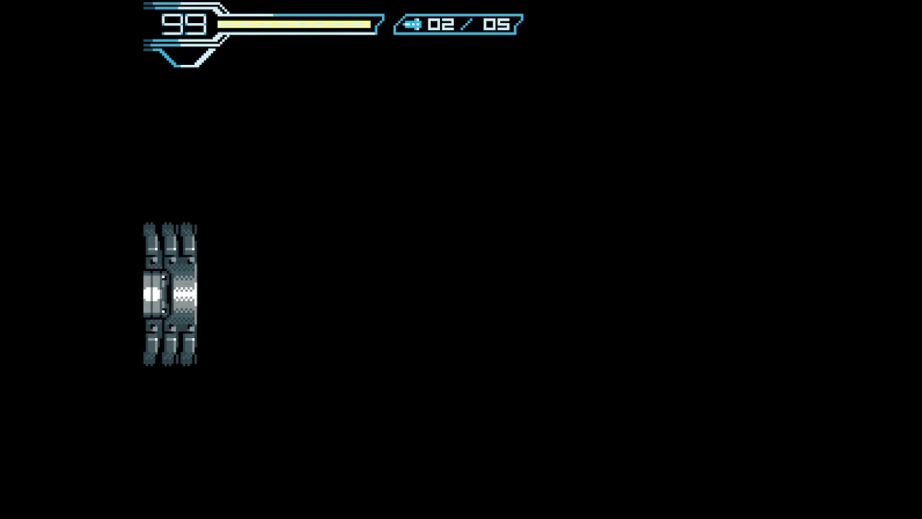
- Explore the cave, crossing beneath the spiked ceiling past the wall turret to the far right ledge
{"action": "key", "text": "Right"}
{"action": "key", "text": "x"}
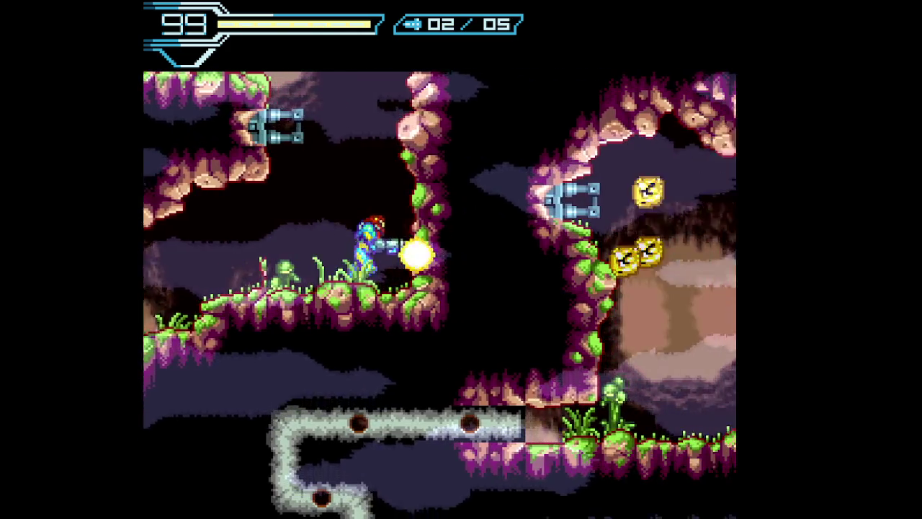
{"action": "key", "text": "Up"}
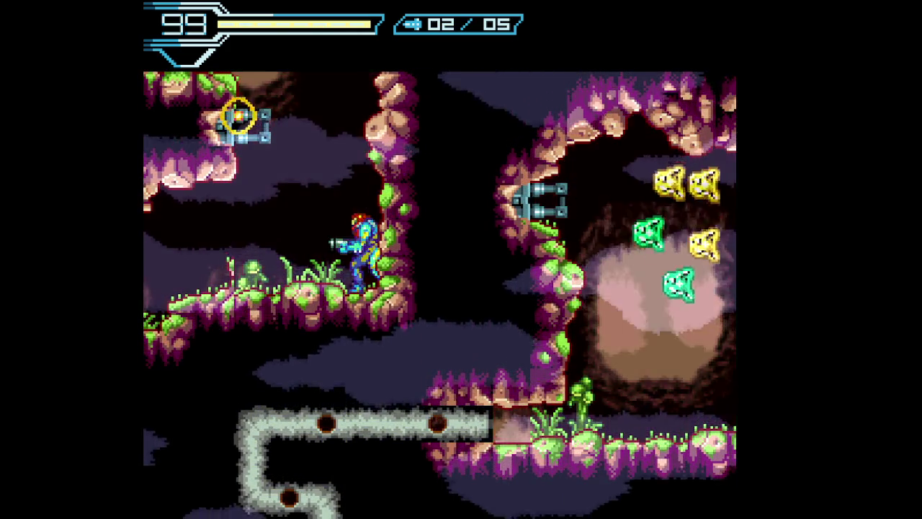
{"action": "key", "text": "z"}
{"action": "key", "text": "z"}
{"action": "key", "text": "Left"}
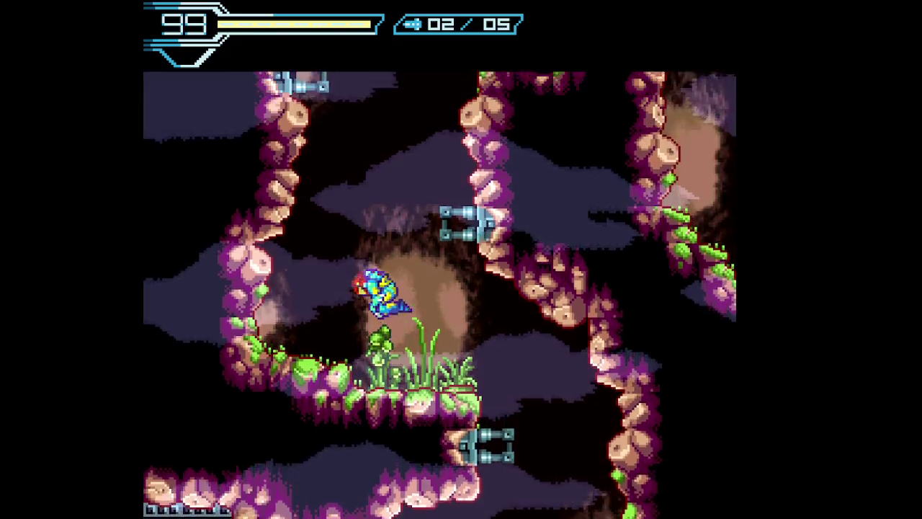
{"action": "key", "text": "Right"}
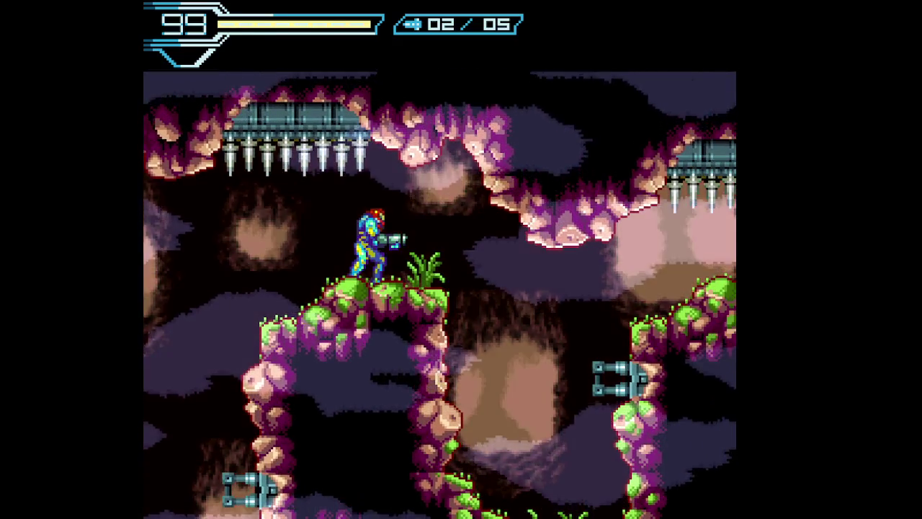
{"action": "key", "text": "Right"}
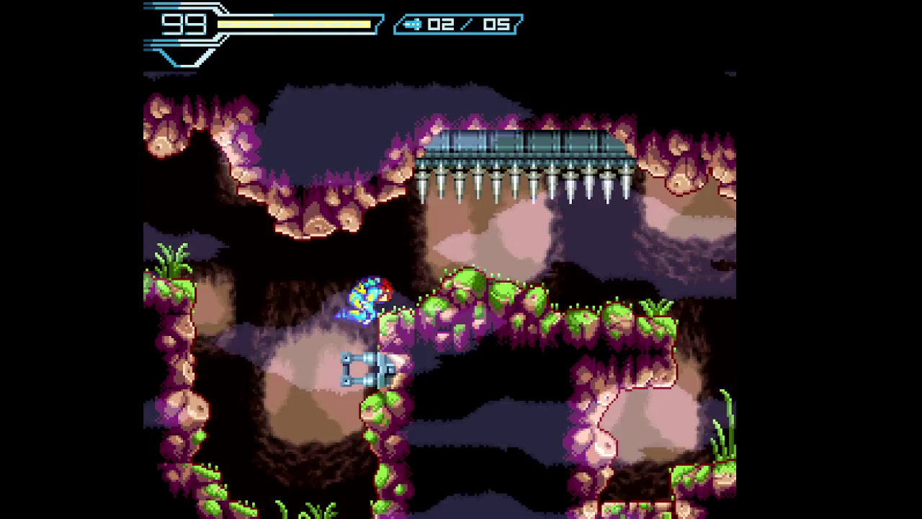
{"action": "key", "text": "z"}
{"action": "key", "text": "Right"}
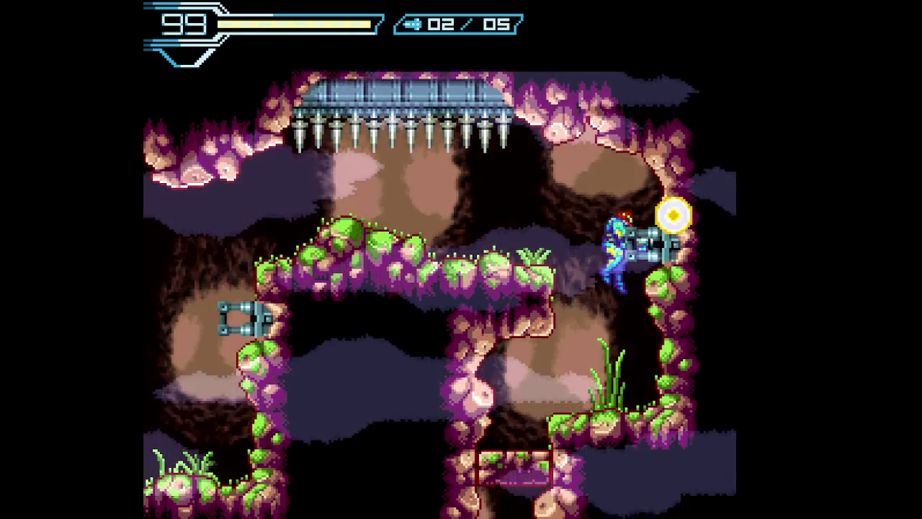
{"action": "key", "text": "Left"}
{"action": "key", "text": "Left"}
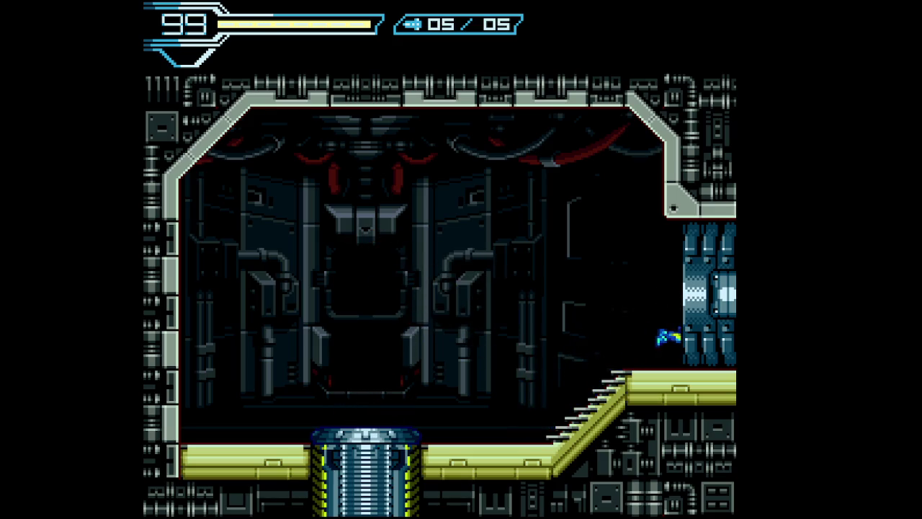
- Enter the right hatch and spin-jump up the machinery shaft onto the upper right ledge
{"action": "key", "text": "Right"}
{"action": "key", "text": "Right"}
{"action": "key", "text": "x"}
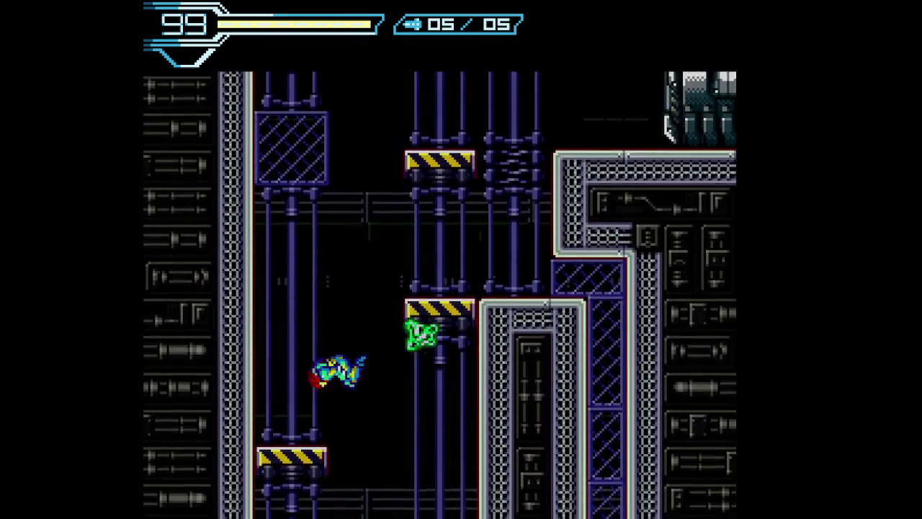
{"action": "key", "text": "Right"}
{"action": "key", "text": "x"}
{"action": "key", "text": "Left"}
{"action": "key", "text": "x"}
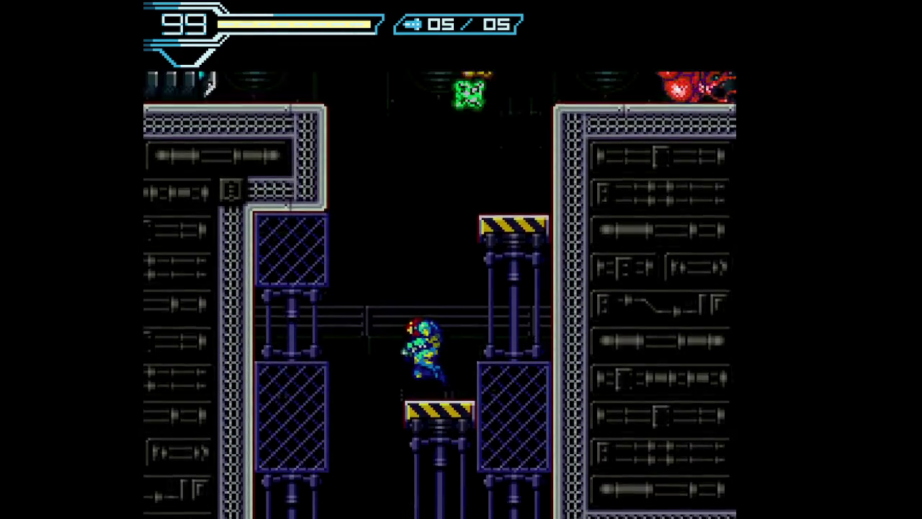
{"action": "key", "text": "x"}
{"action": "key", "text": "Right"}
- Fire missiles at the red barrier from the right ledge, re-arming between shots
{"action": "key", "text": "r"}
{"action": "key", "text": "z"}
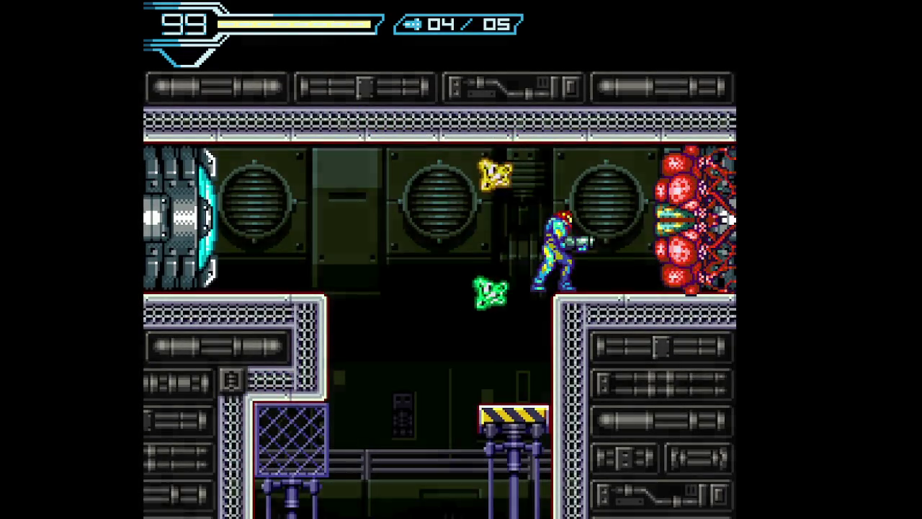
{"action": "key", "text": "Left"}
{"action": "key", "text": "x"}
{"action": "key", "text": "Right"}
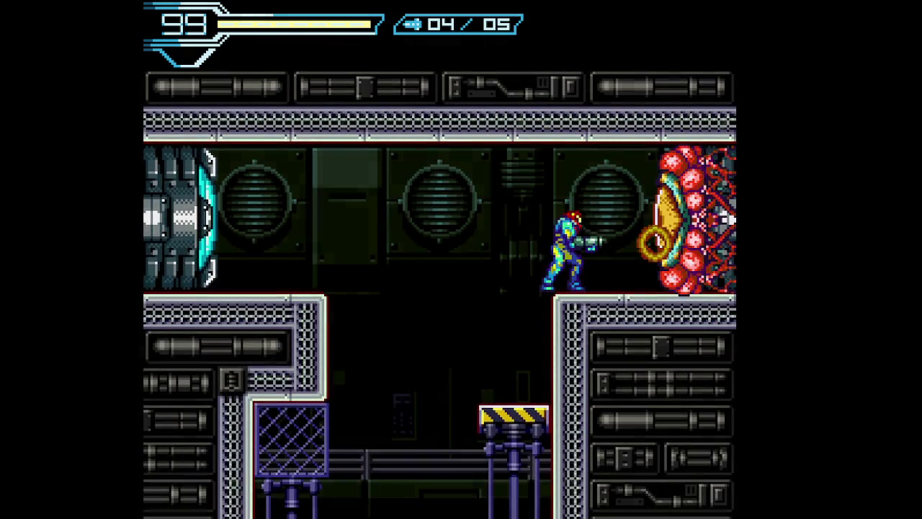
{"action": "key", "text": "r"}
{"action": "key", "text": "z"}
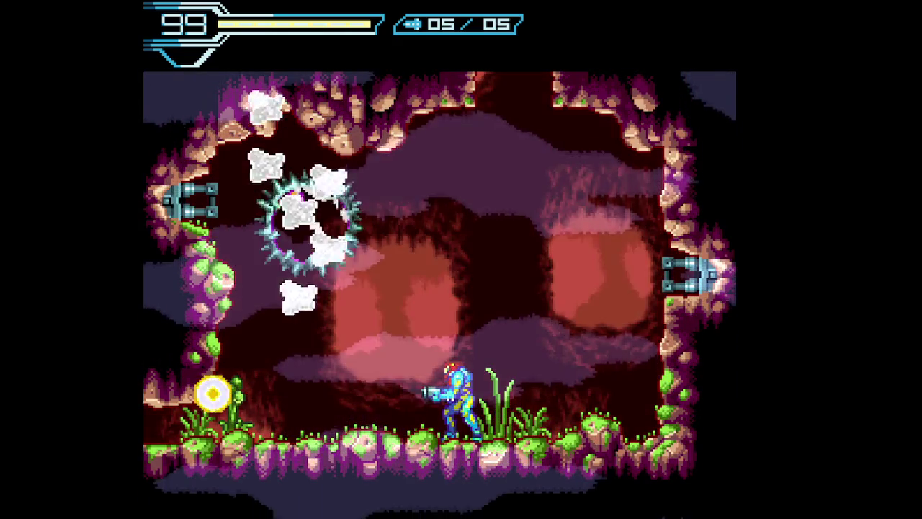
- Shoot the spiked orb with the beam while dodging back to the ledge
{"action": "key", "text": "x"}
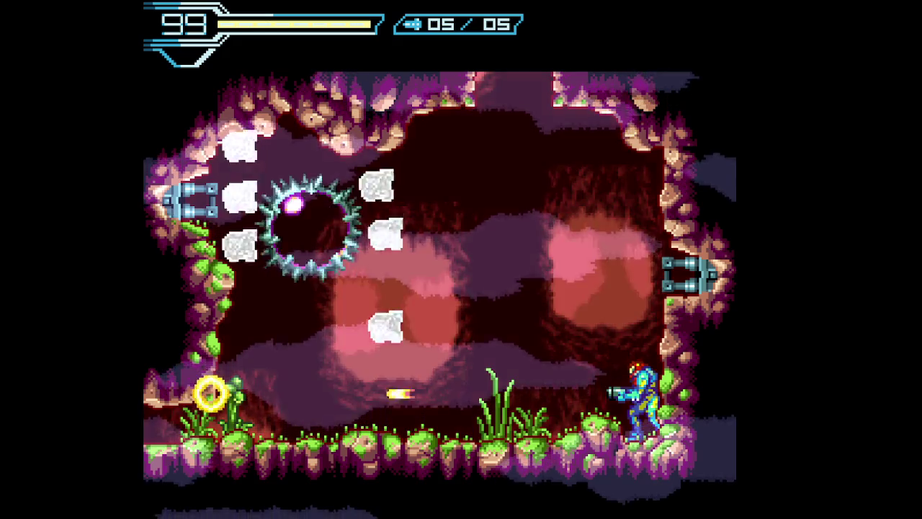
{"action": "key", "text": "Left"}
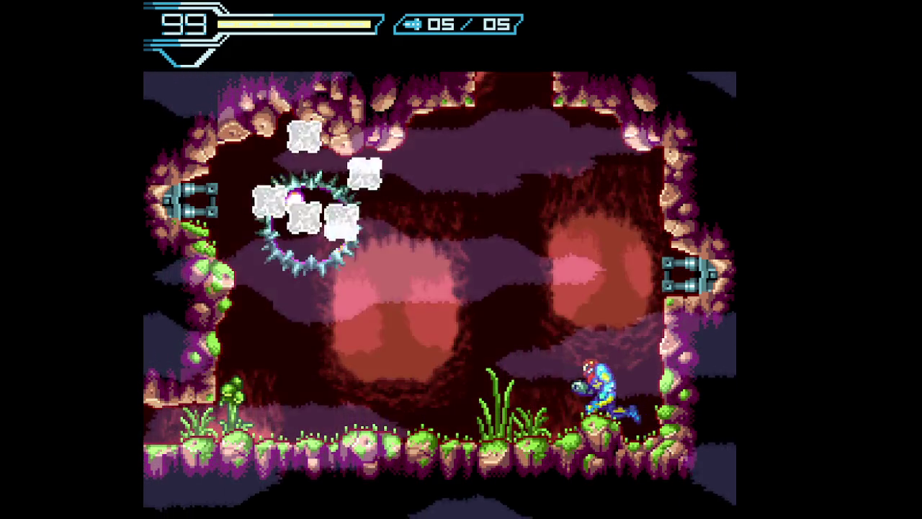
{"action": "key", "text": "z"}
{"action": "key", "text": "Right"}
{"action": "key", "text": "Left"}
{"action": "key", "text": "x"}
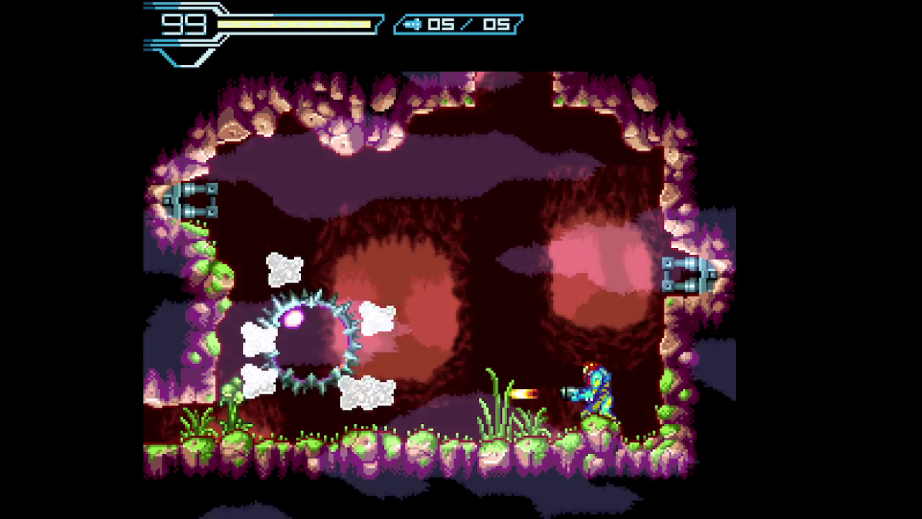
{"action": "key", "text": "x"}
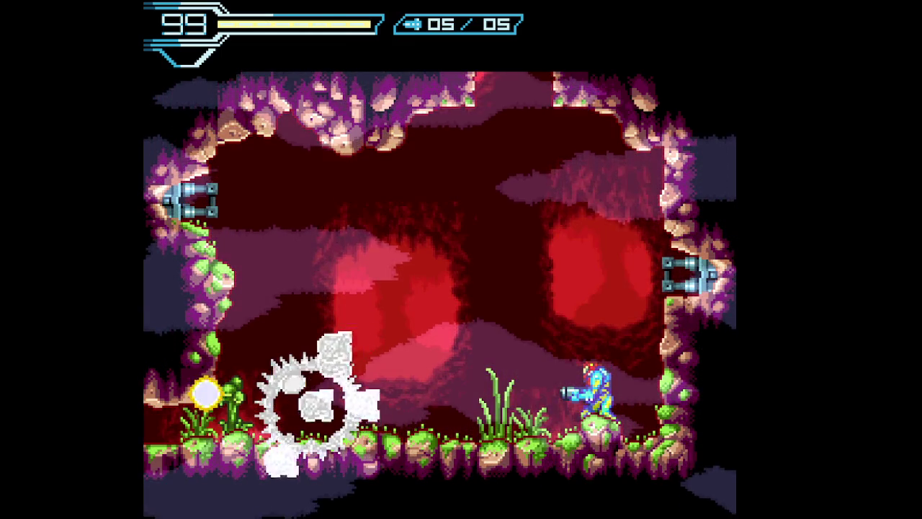
- Keep firing at the transformed clawed boss, jumping over it and retreating to the right wall
{"action": "key", "text": "x"}
{"action": "key", "text": "x"}
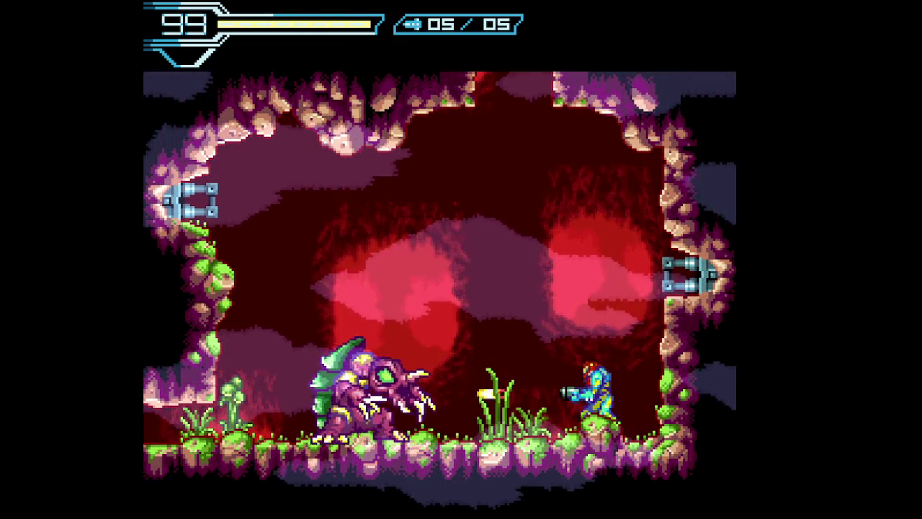
{"action": "key", "text": "z"}
{"action": "key", "text": "Left"}
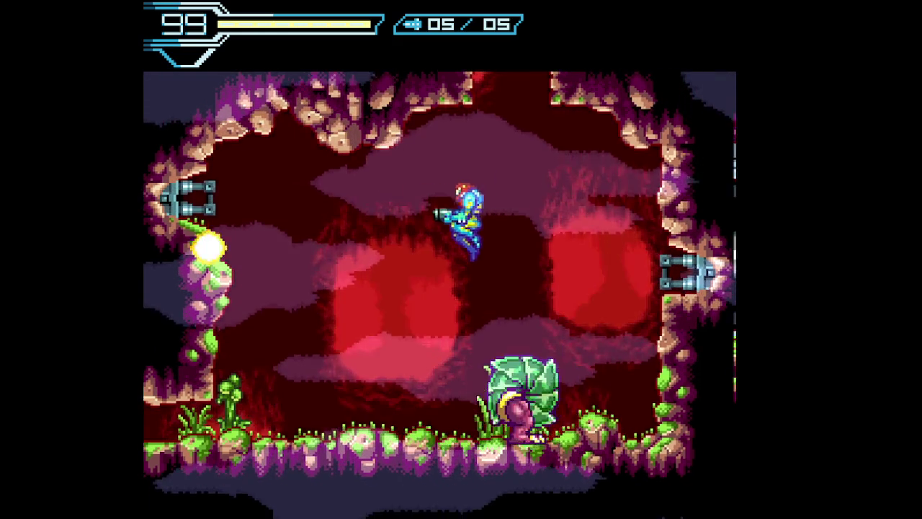
{"action": "key", "text": "z"}
{"action": "key", "text": "x"}
{"action": "key", "text": "Right"}
{"action": "key", "text": "x"}
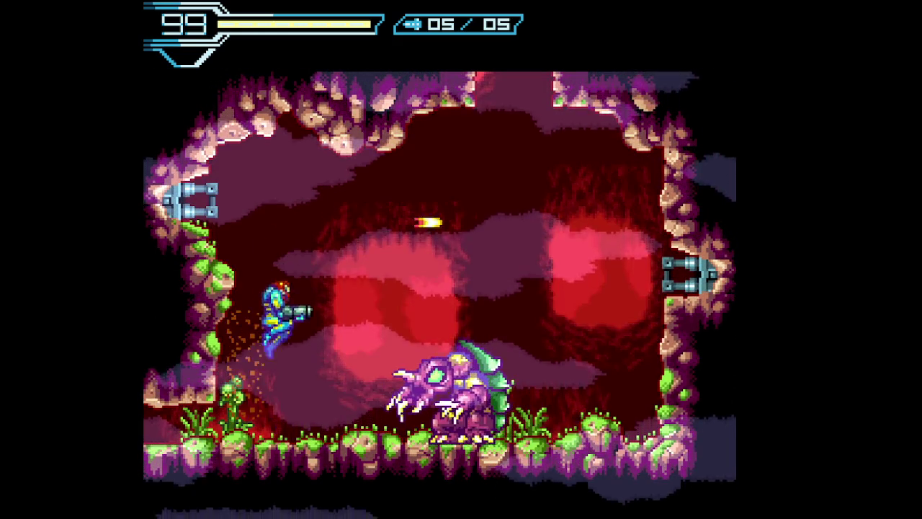
{"action": "key", "text": "x"}
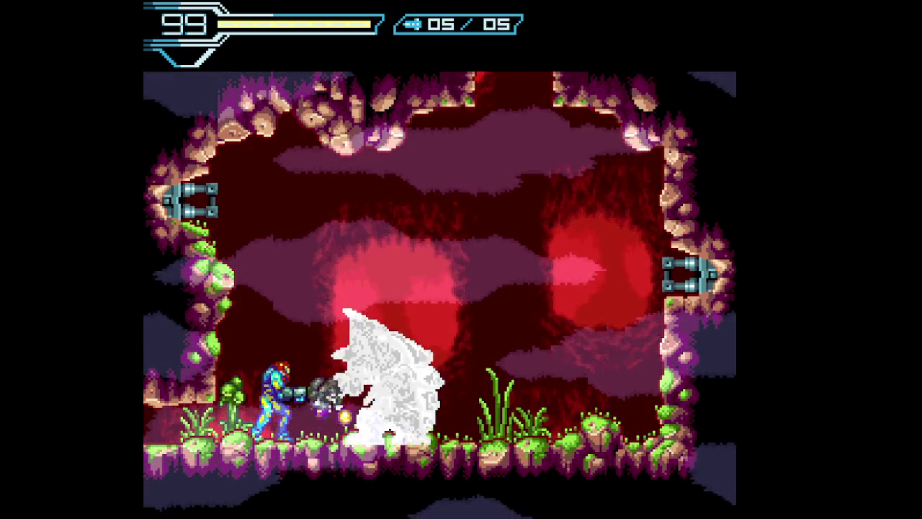
{"action": "key", "text": "z"}
{"action": "key", "text": "Right"}
{"action": "key", "text": "x"}
{"action": "key", "text": "Right"}
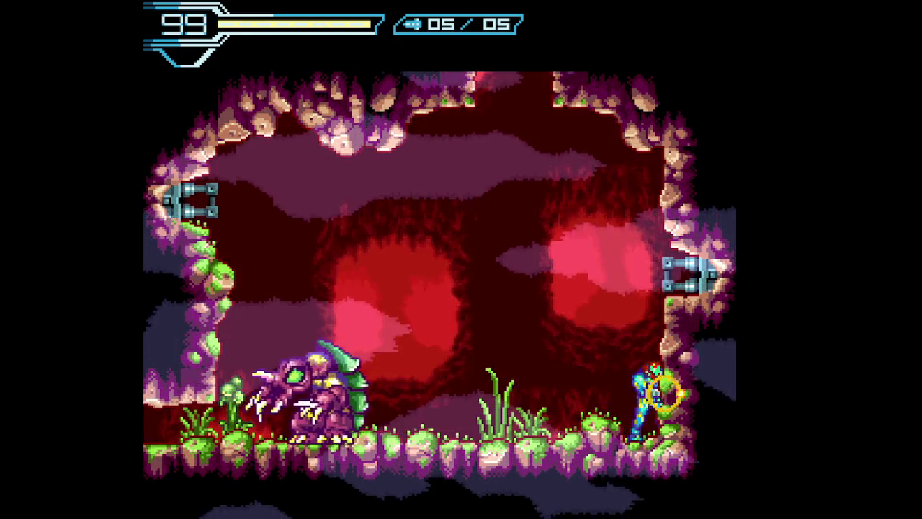
{"action": "key", "text": "Left"}
{"action": "key", "text": "x"}
{"action": "key", "text": "x"}
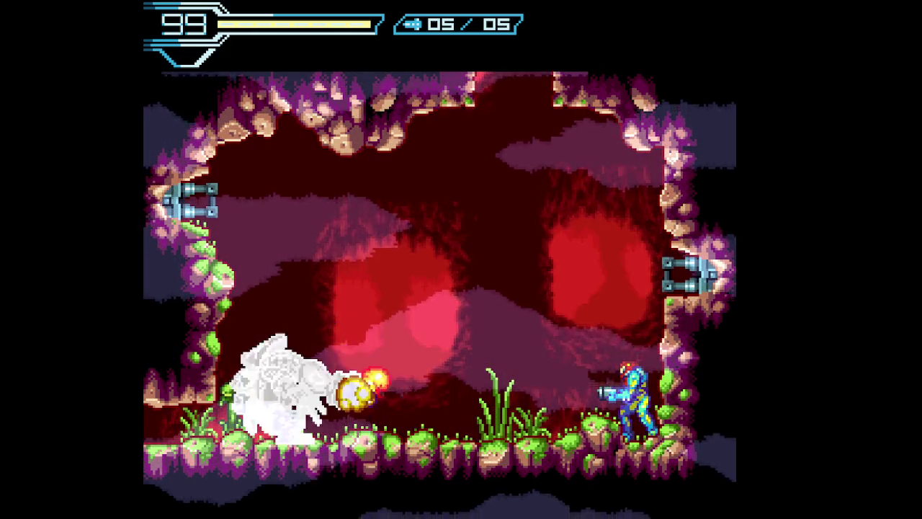
{"action": "key", "text": "z"}
{"action": "key", "text": "x"}
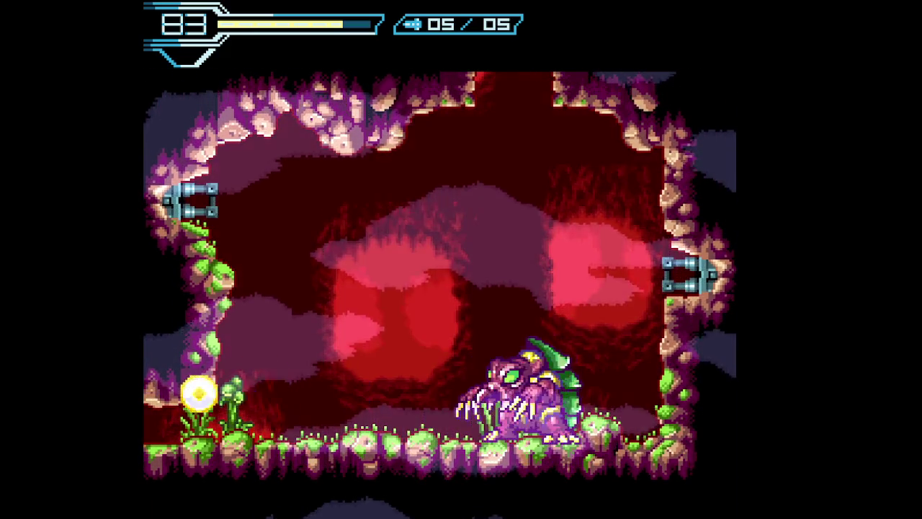
- Wear down the rolling clawed boss from the right wall and jump its fire burst until it dies
{"action": "key", "text": "x"}
{"action": "key", "text": "z"}
{"action": "key", "text": "Right"}
{"action": "key", "text": "Left"}
{"action": "key", "text": "x"}
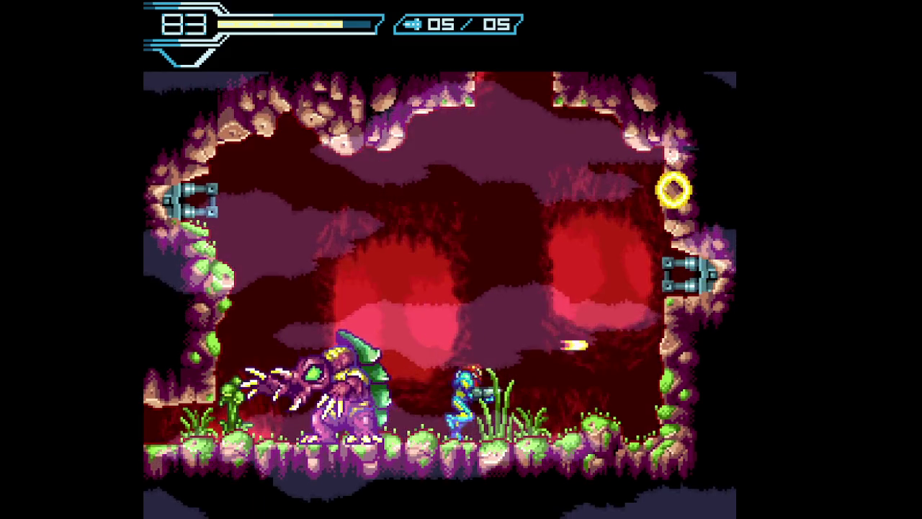
{"action": "key", "text": "Right"}
{"action": "key", "text": "Left"}
{"action": "key", "text": "x"}
{"action": "key", "text": "x"}
{"action": "key", "text": "x"}
{"action": "key", "text": "x"}
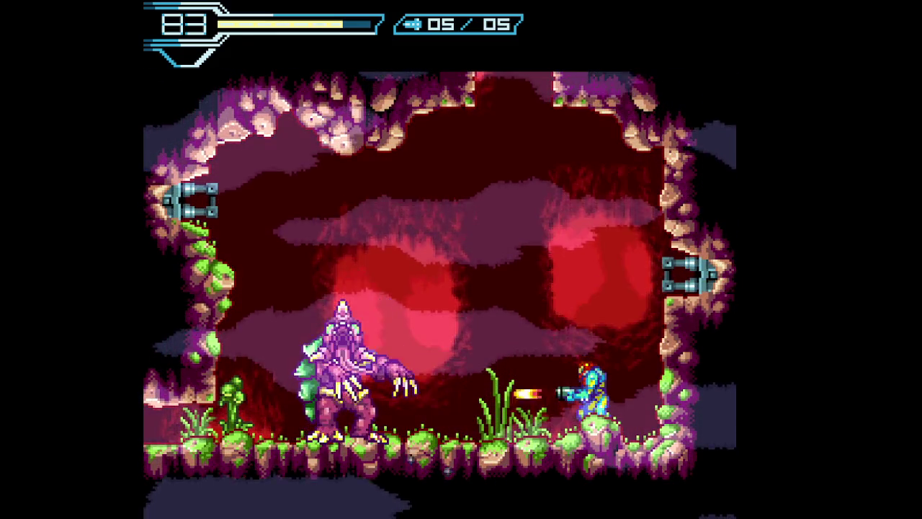
{"action": "key", "text": "x"}
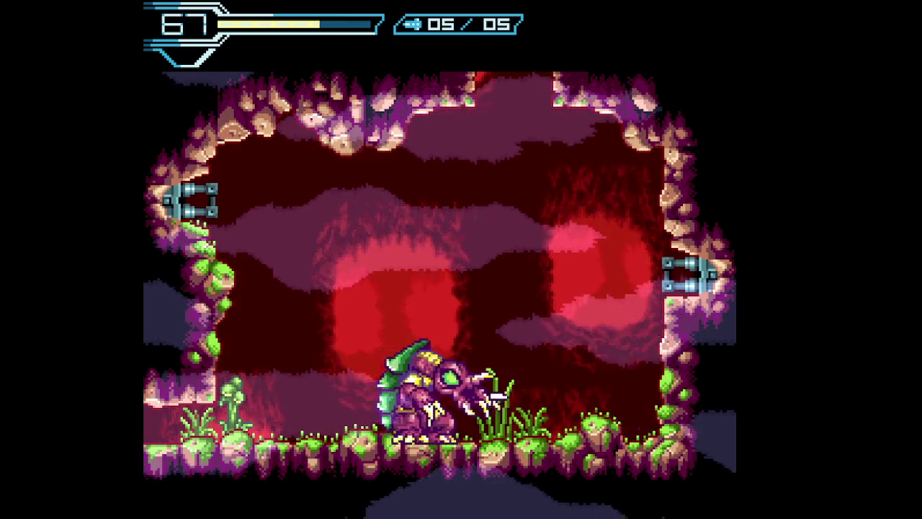
{"action": "key", "text": "x"}
{"action": "key", "text": "x"}
{"action": "key", "text": "x"}
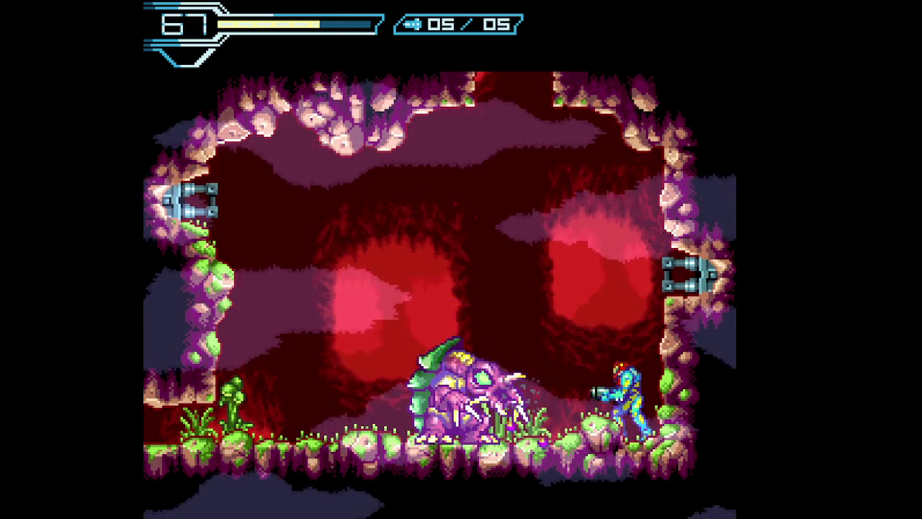
{"action": "key", "text": "z"}
{"action": "key", "text": "x"}
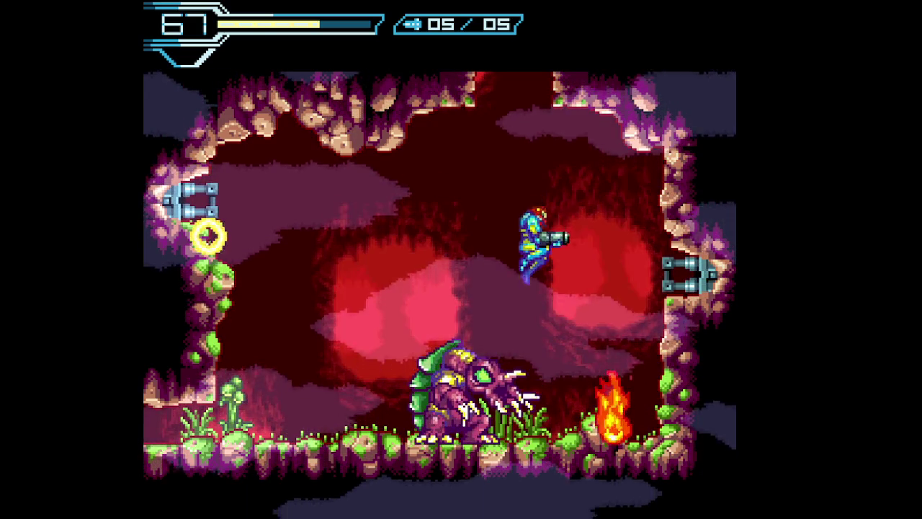
{"action": "key", "text": "z"}
{"action": "key", "text": "x"}
{"action": "key", "text": "Left"}
{"action": "key", "text": "Right"}
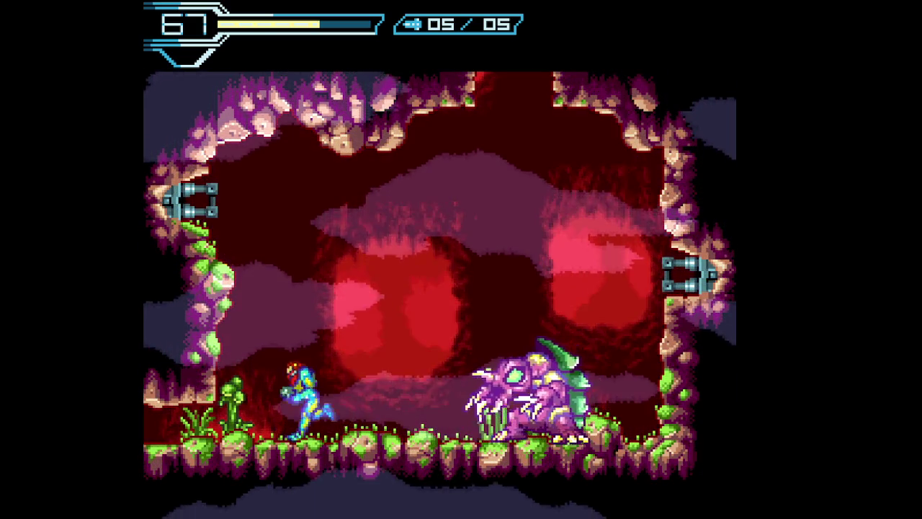
{"action": "key", "text": "x"}
- Destroy the emerging spiky parasite with missiles, grabbing the missile refill along the way
{"action": "key", "text": "x"}
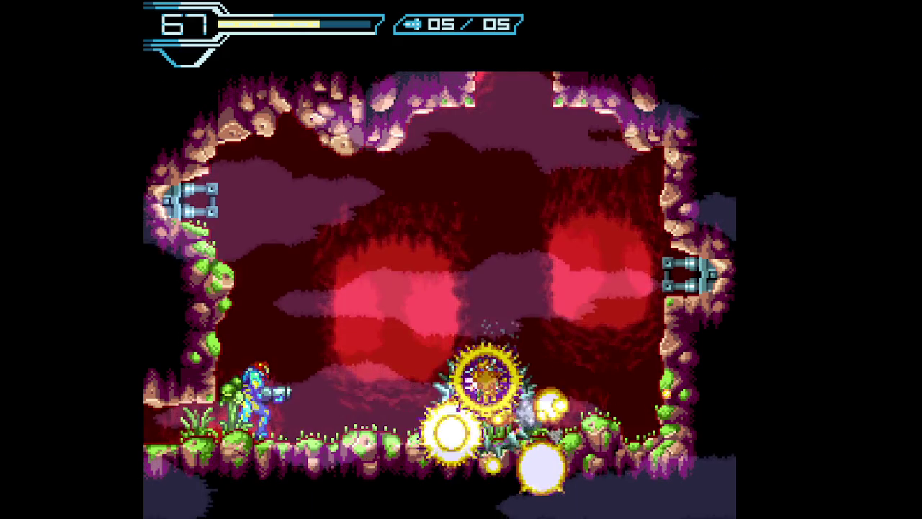
{"action": "key", "text": "Right"}
{"action": "key", "text": "Right"}
{"action": "key", "text": "Left"}
{"action": "key", "text": "x"}
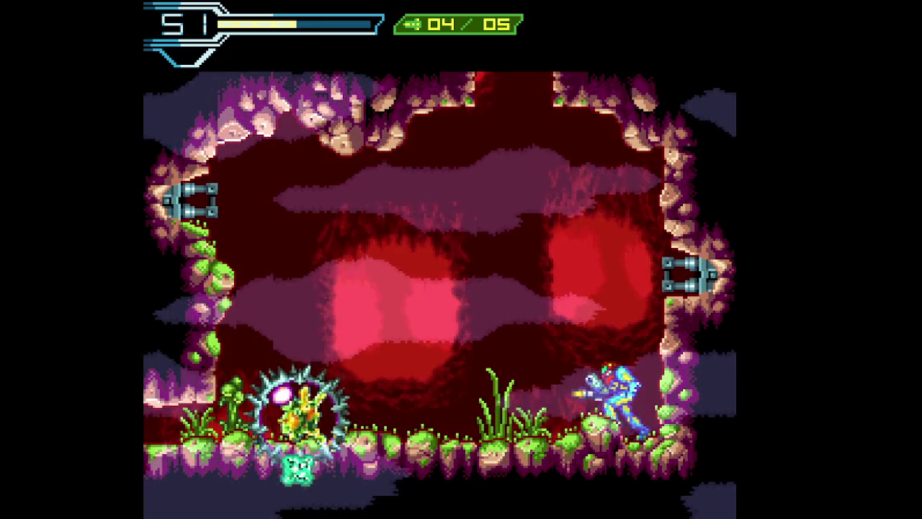
{"action": "key", "text": "z"}
{"action": "key", "text": "x"}
{"action": "key", "text": "Left"}
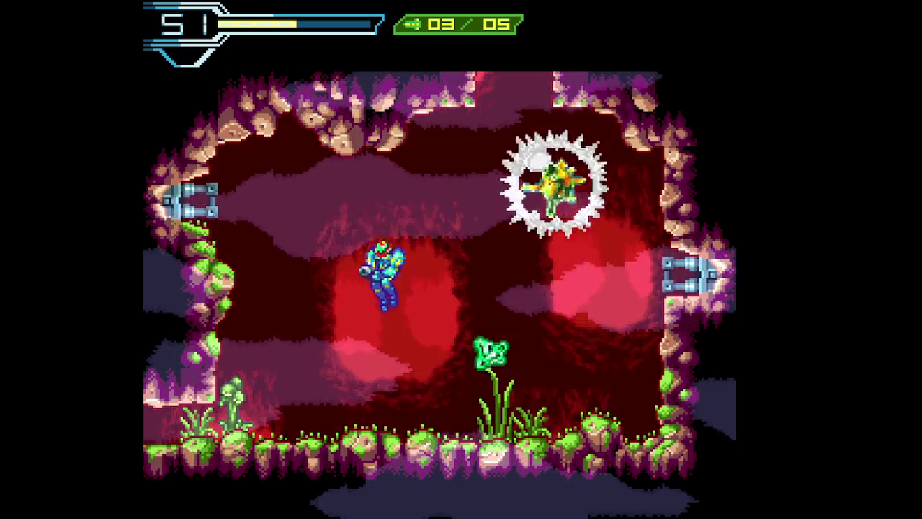
{"action": "key", "text": "Right"}
{"action": "key", "text": "Left"}
{"action": "key", "text": "Right"}
{"action": "key", "text": "z"}
{"action": "key", "text": "x"}
{"action": "key", "text": "Right"}
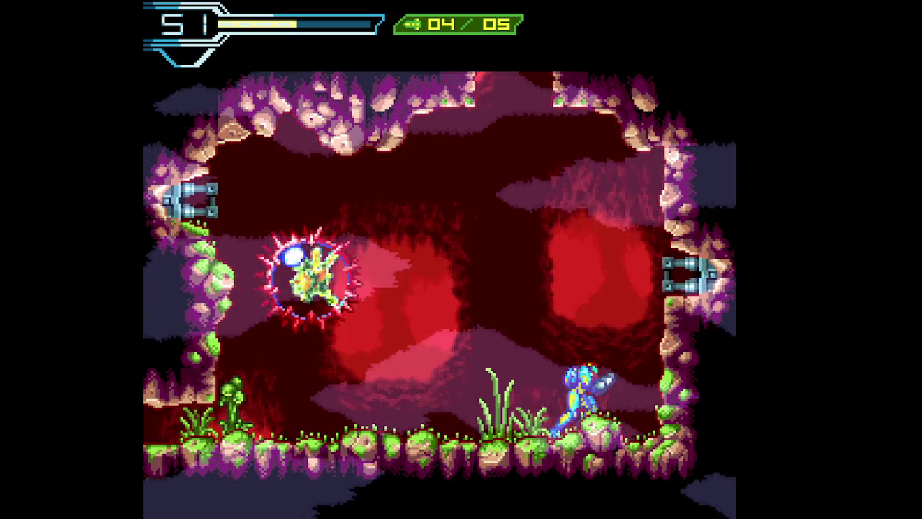
{"action": "key", "text": "Left"}
{"action": "key", "text": "z"}
{"action": "key", "text": "x"}
{"action": "key", "text": "Right"}
{"action": "key", "text": "Up"}
{"action": "key", "text": "x"}
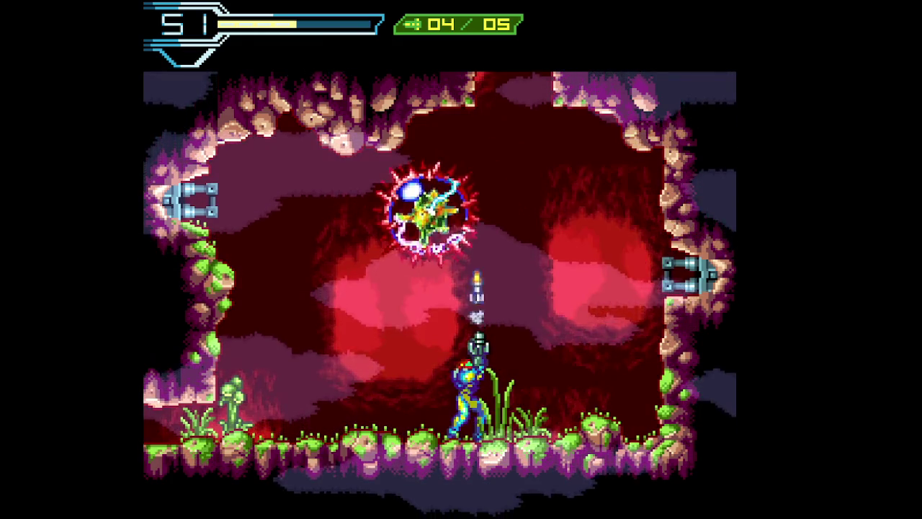
- Jump into the freed X parasite to absorb it and gain the Morphing Ball
{"action": "key", "text": "Right"}
{"action": "key", "text": "Left"}
{"action": "key", "text": "z"}
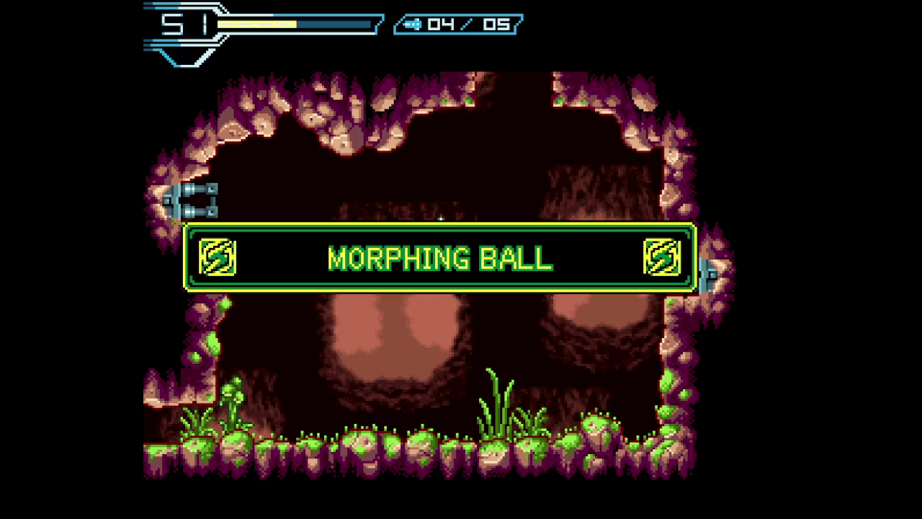
- Dismiss the Morphing Ball banner and shoot open the arena's left door
{"action": "key", "text": "x"}
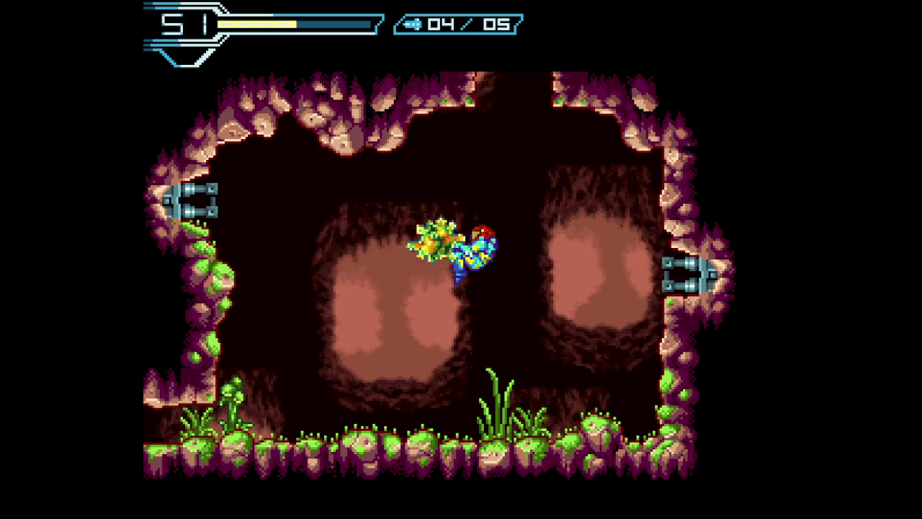
{"action": "key", "text": "x"}
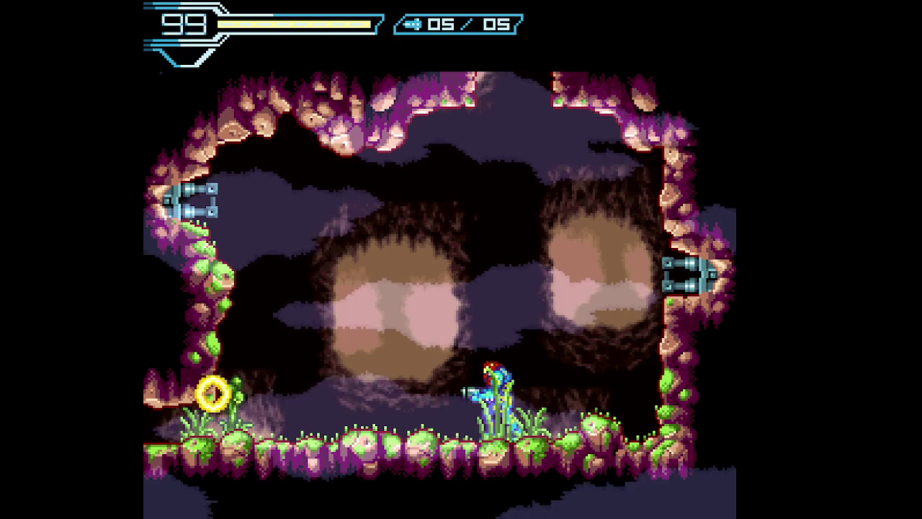
{"action": "key", "text": "z"}
{"action": "key", "text": "Up"}
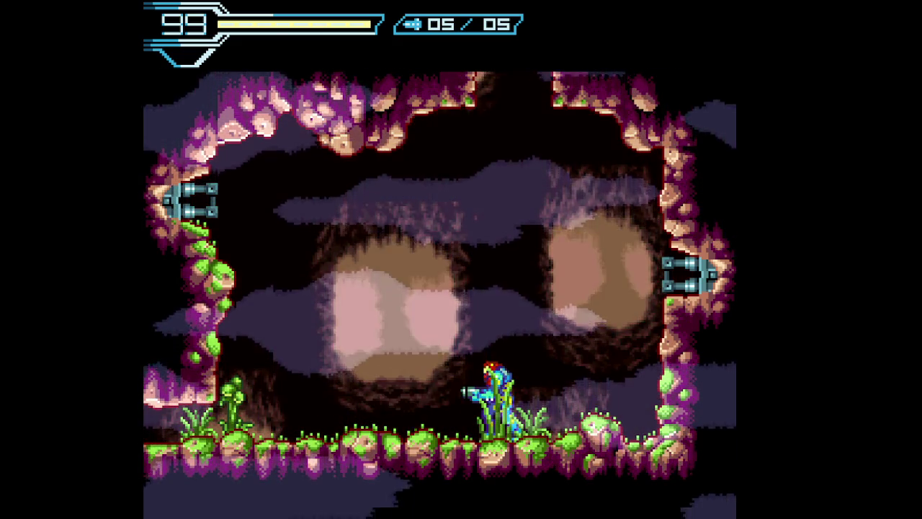
{"action": "key", "text": "Left"}
{"action": "key", "text": "x"}
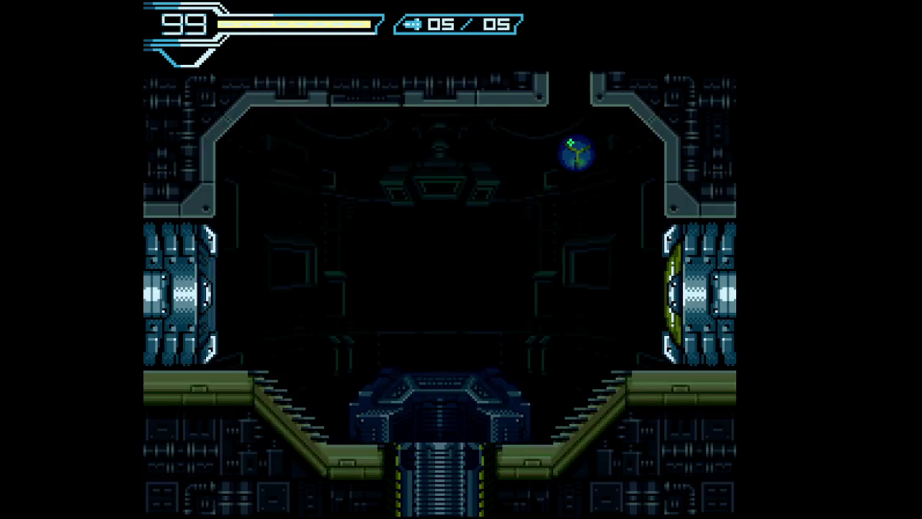
- Roll into the dark station room and climb its stairs to the right door
{"action": "key", "text": "Up"}
{"action": "key", "text": "x"}
{"action": "key", "text": "Left"}
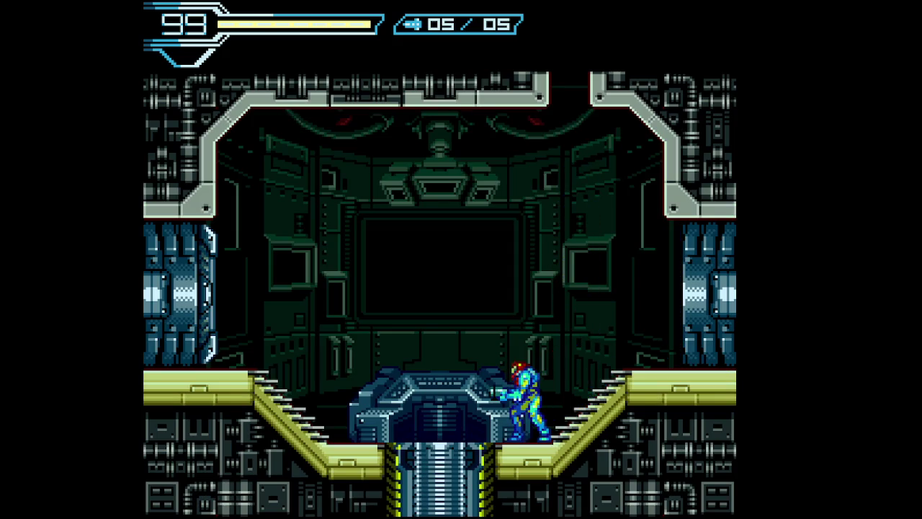
{"action": "key", "text": "Right"}
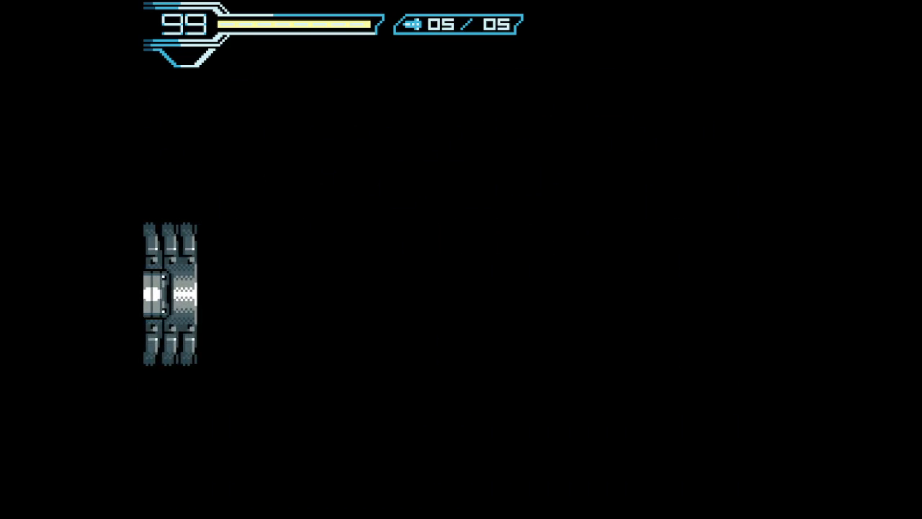
- Stand on the power pedestal to engage Auxiliary Power, then walk onto the A.M. pedestal
{"action": "key", "text": "Right"}
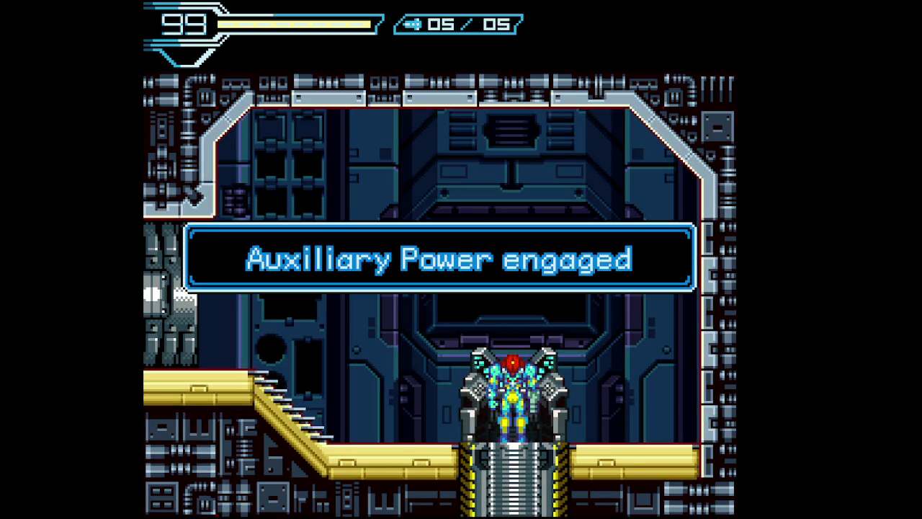
{"action": "key", "text": "x"}
{"action": "key", "text": "Left"}
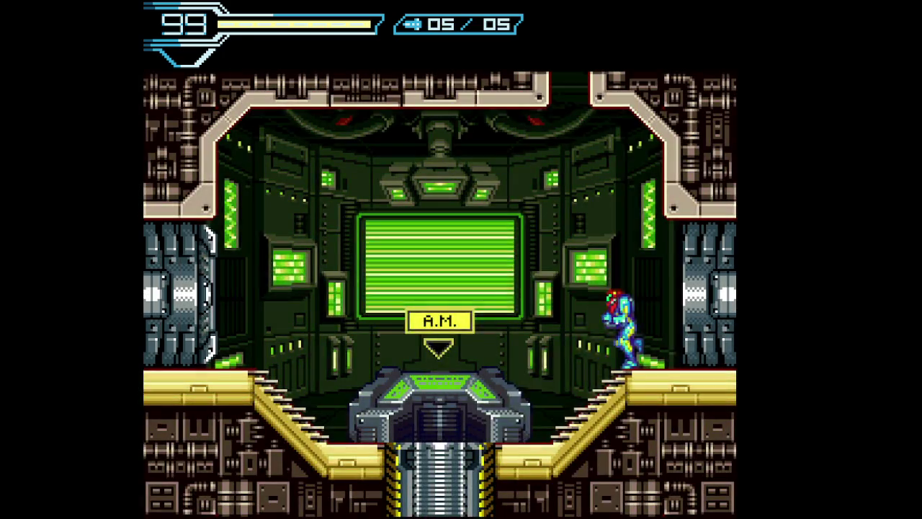
{"action": "key", "text": "Left"}
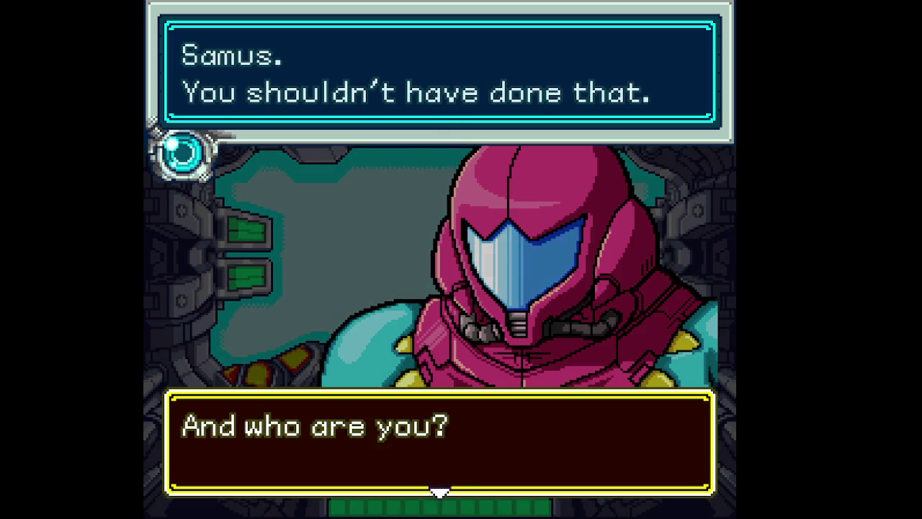
- Page through A.M.'s reactor report and Samus's Metroid questions until the reply choices appear
{"action": "key", "text": "x"}
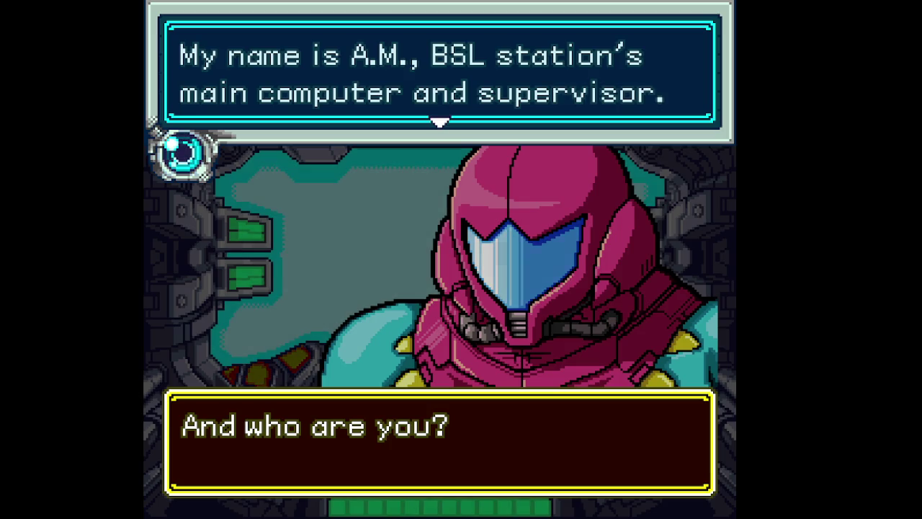
{"action": "key", "text": "x"}
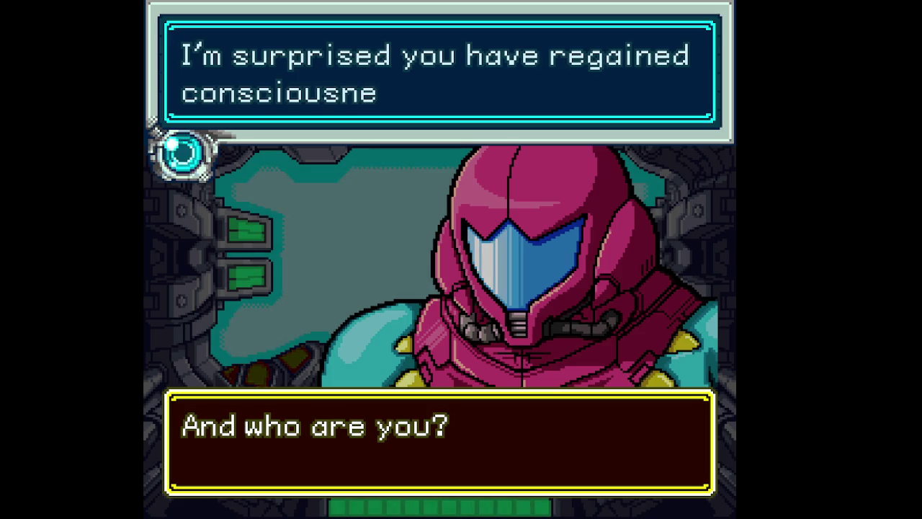
{"action": "key", "text": "x"}
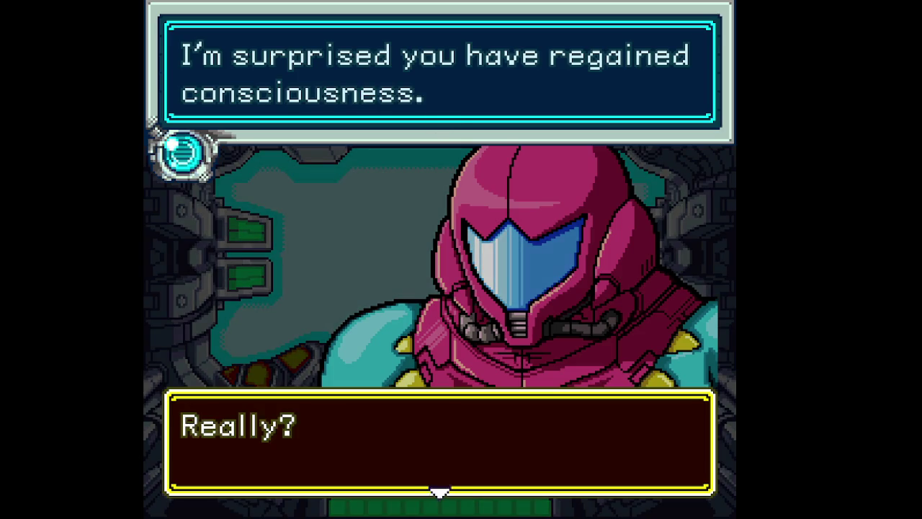
{"action": "key", "text": "x"}
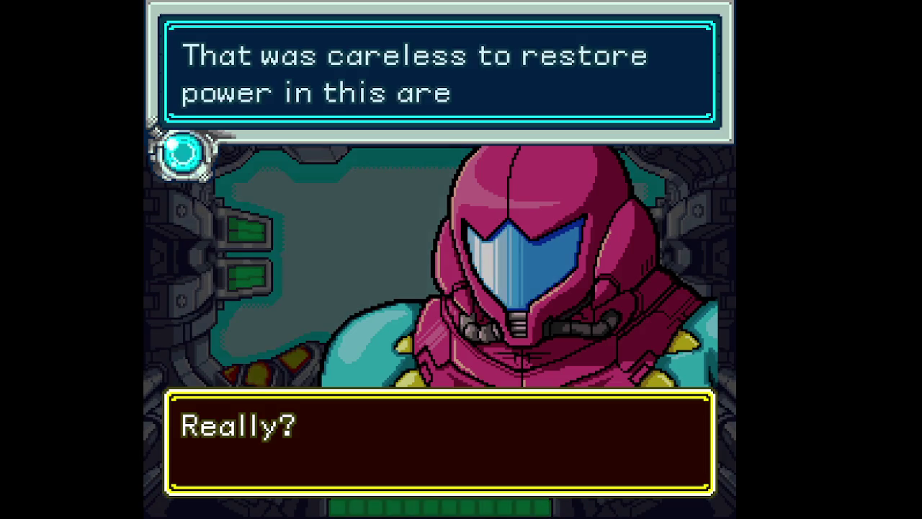
{"action": "key", "text": "x"}
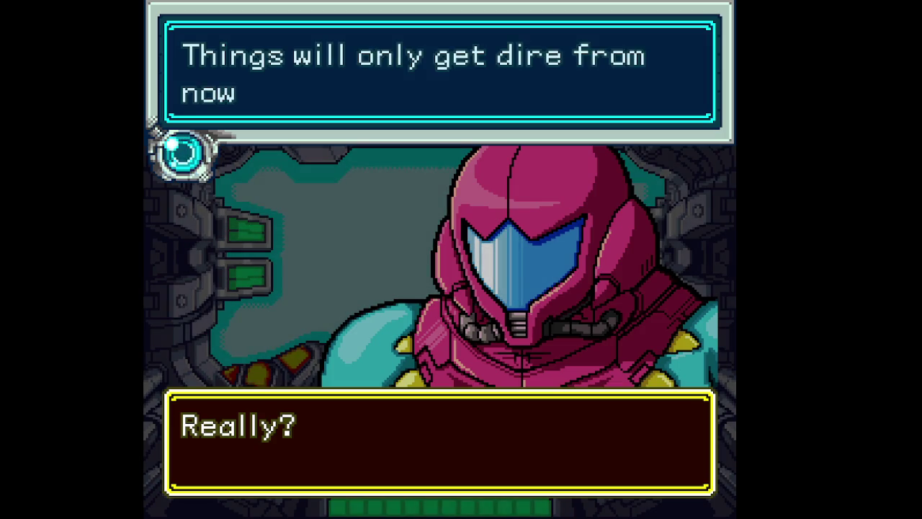
{"action": "key", "text": "x"}
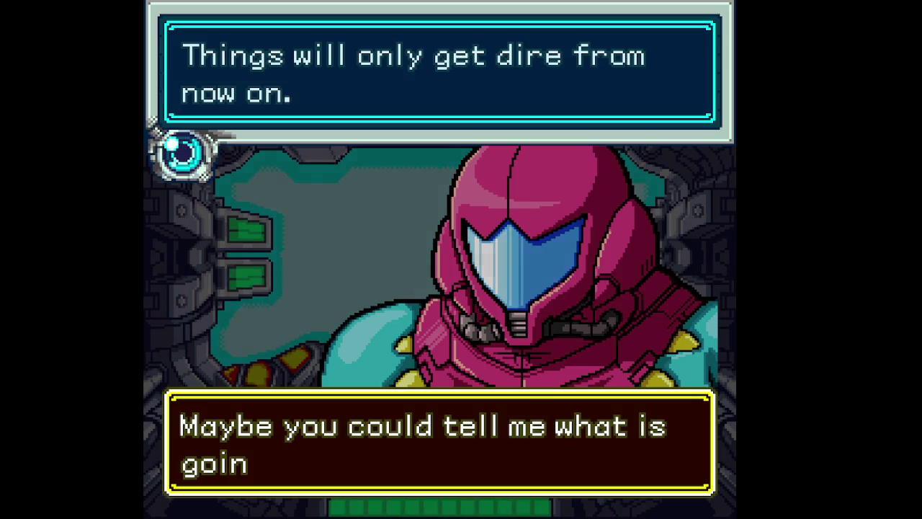
{"action": "key", "text": "x"}
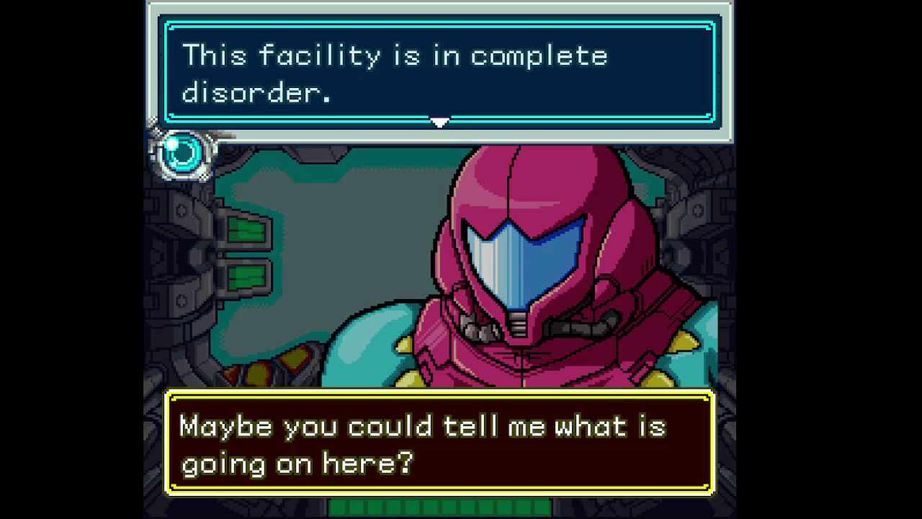
{"action": "key", "text": "x"}
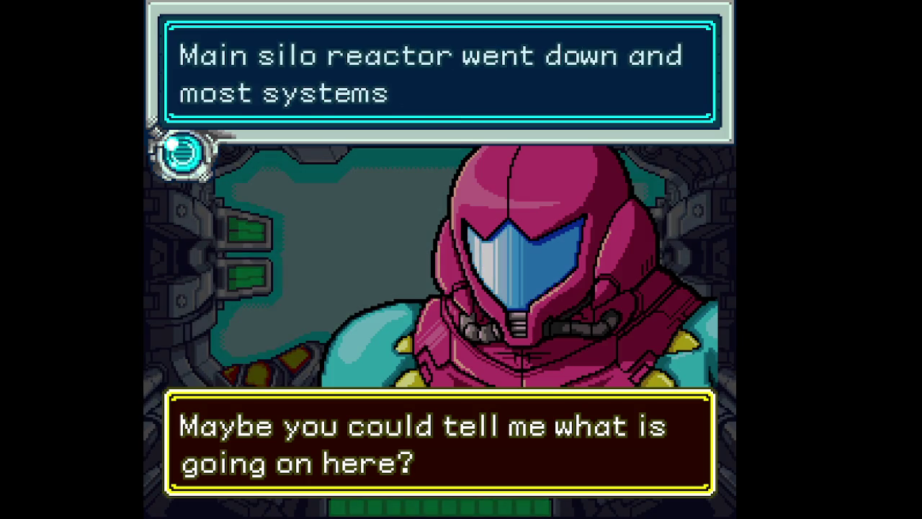
{"action": "key", "text": "x"}
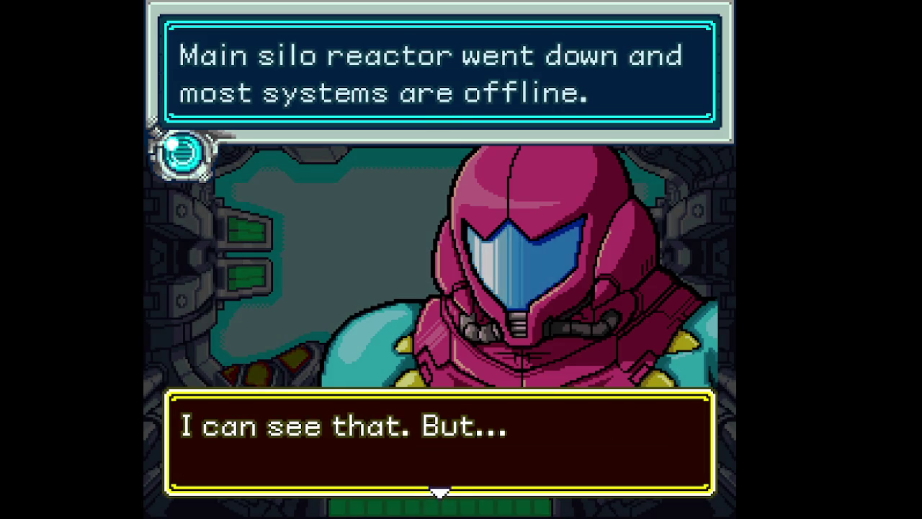
{"action": "key", "text": "x"}
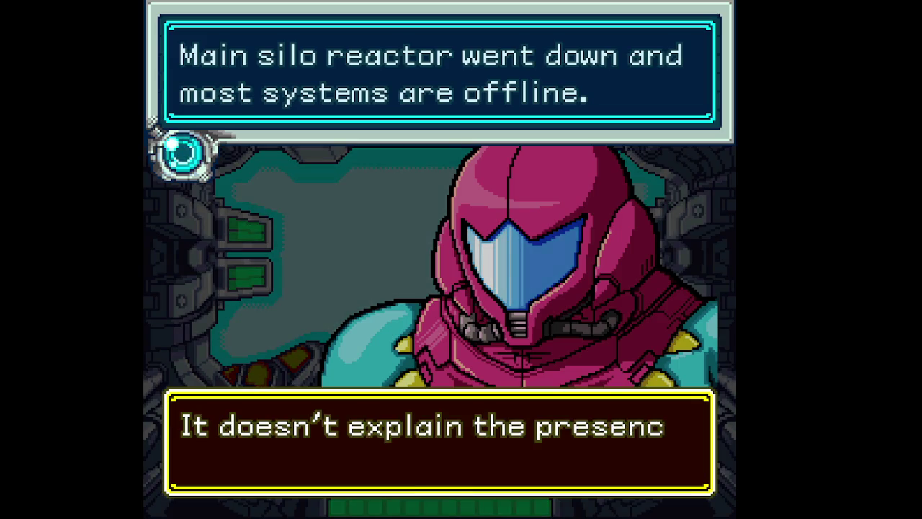
{"action": "key", "text": "x"}
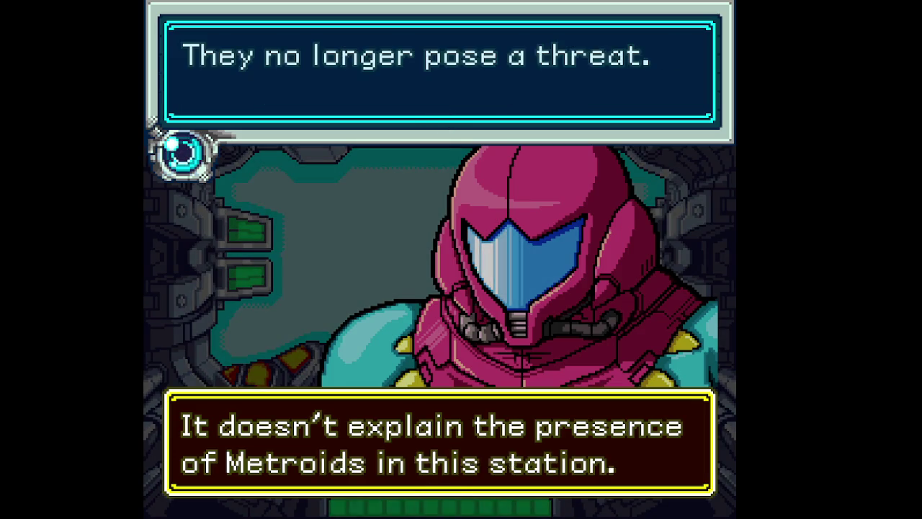
{"action": "key", "text": "x"}
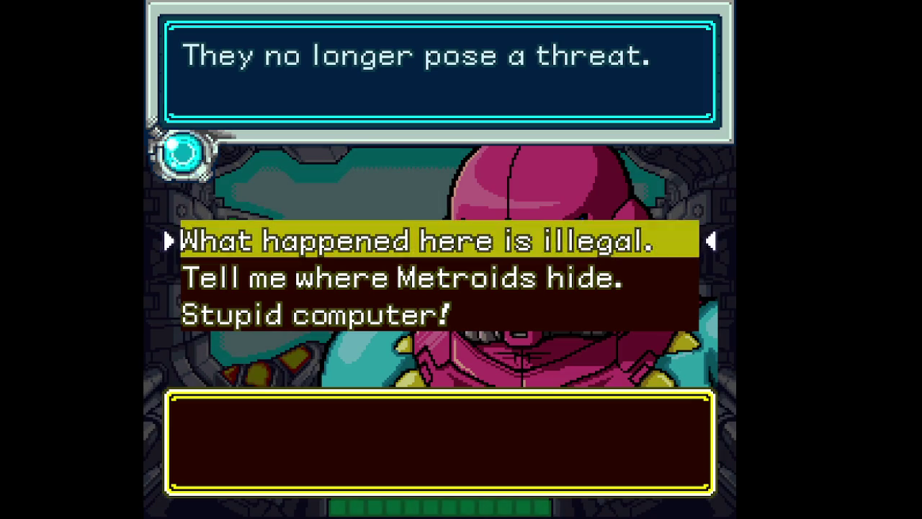
- Choose the reply 'What happened here is illegal.' and read A.M.'s response
{"action": "key", "text": "Return"}
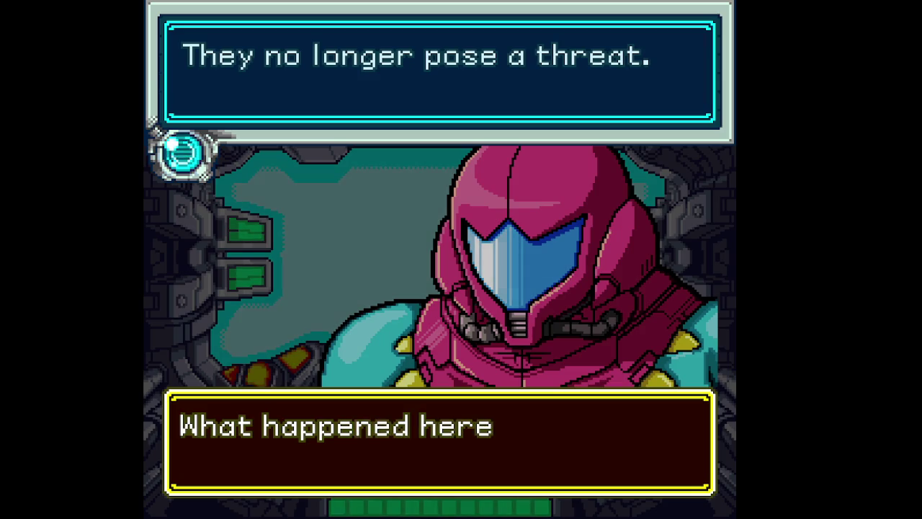
{"action": "key", "text": "Return"}
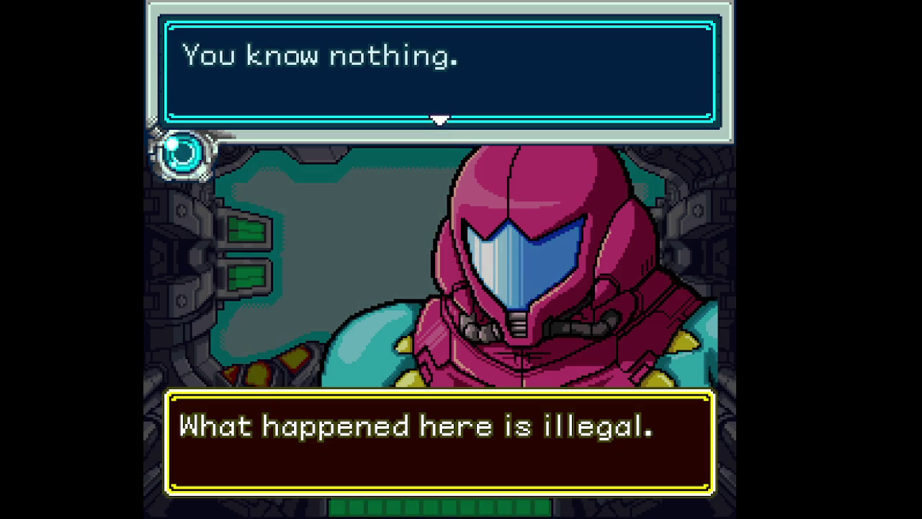
{"action": "key", "text": "Return"}
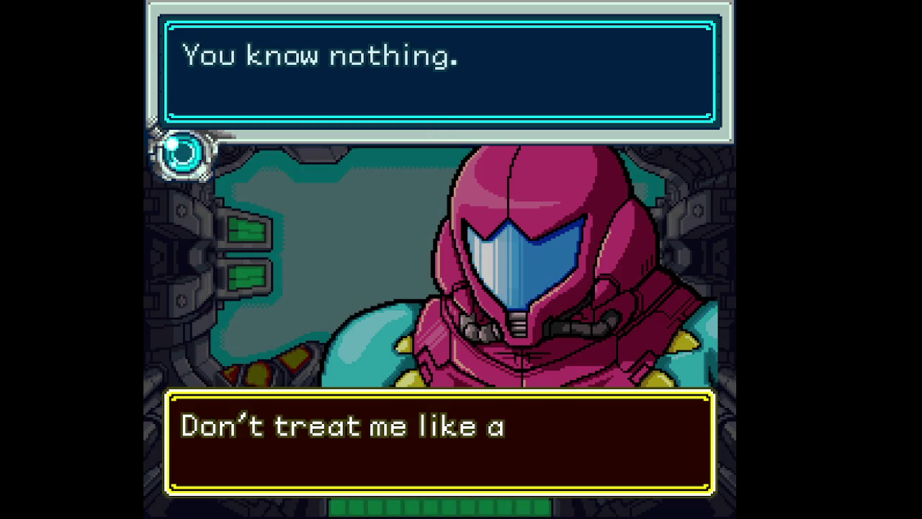
{"action": "key", "text": "Return"}
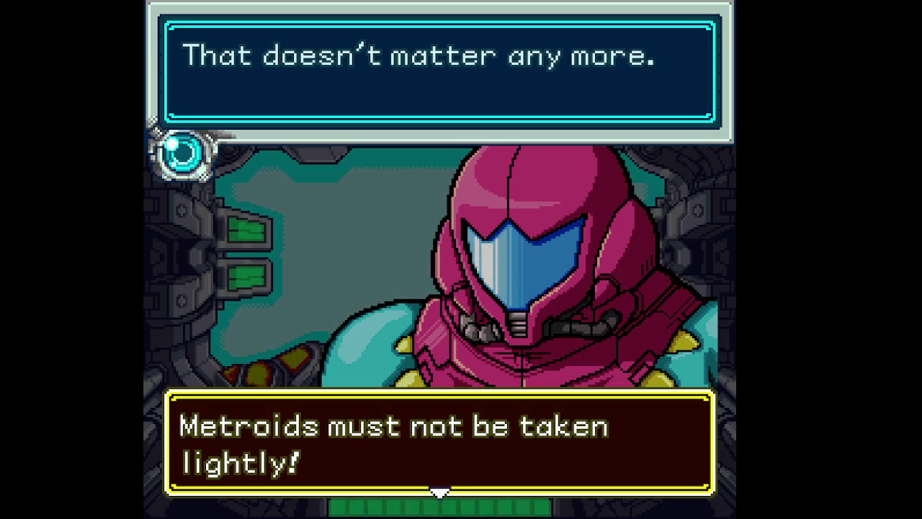
- Advance through A.M.'s explanation about the parasite and Samus's replies
{"action": "key", "text": "x"}
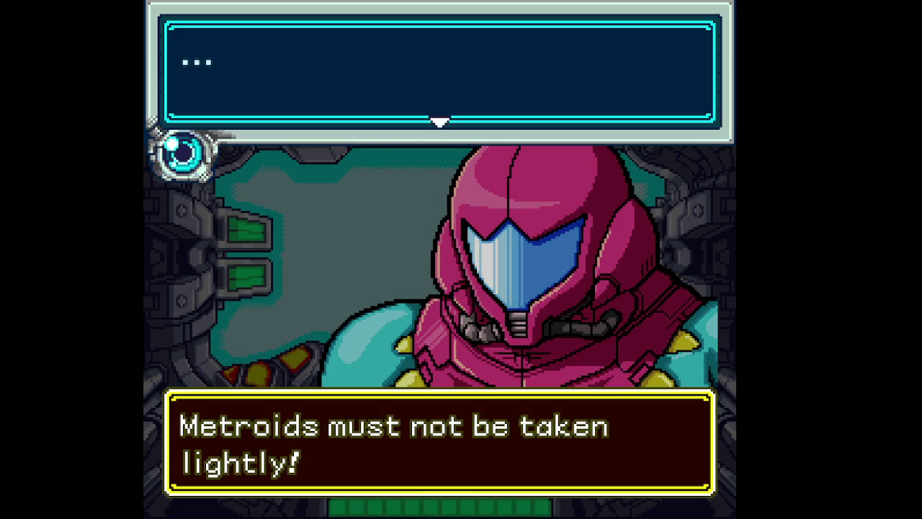
{"action": "key", "text": "x"}
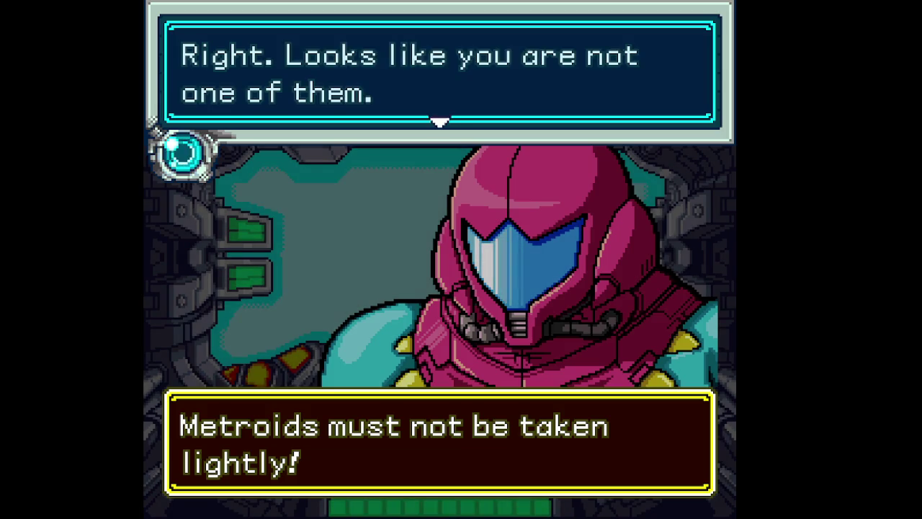
{"action": "key", "text": "x"}
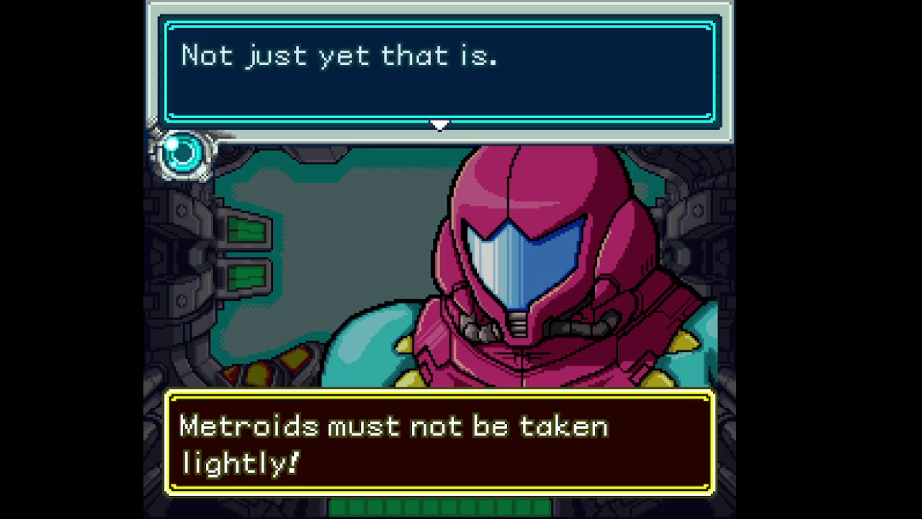
{"action": "key", "text": "x"}
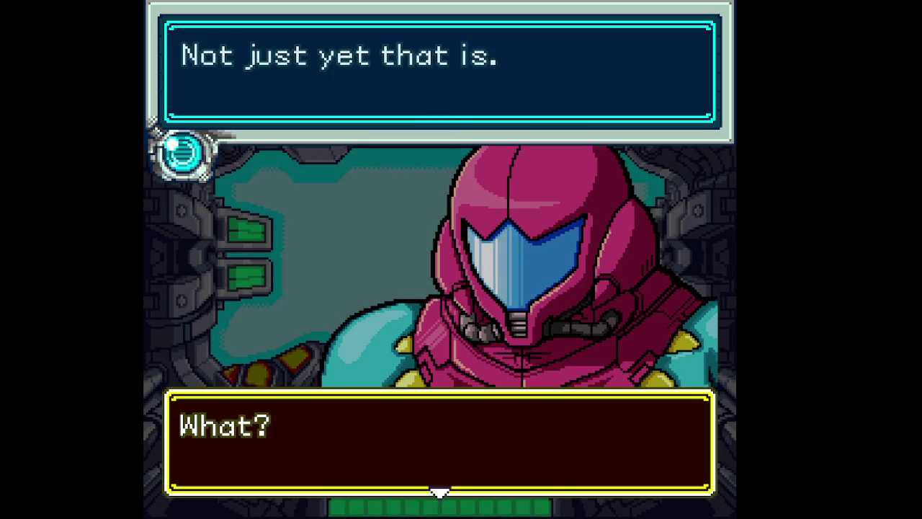
{"action": "key", "text": "x"}
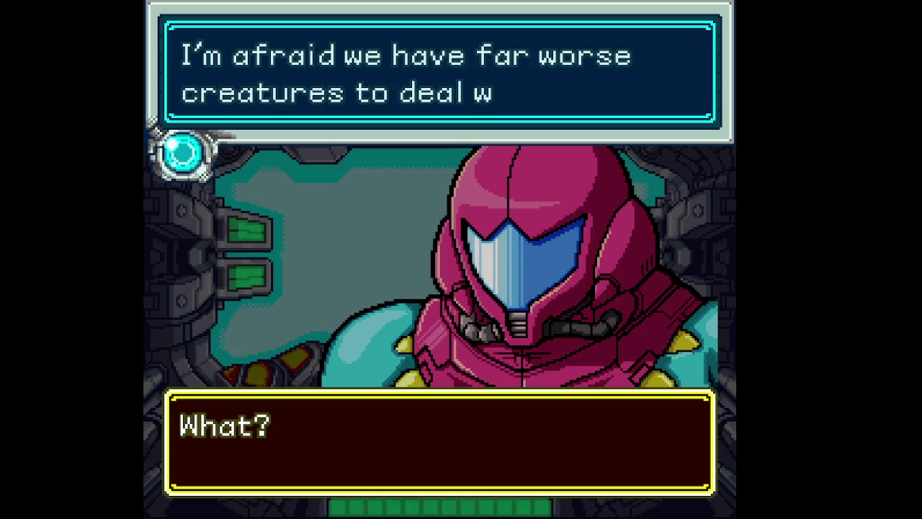
{"action": "key", "text": "x"}
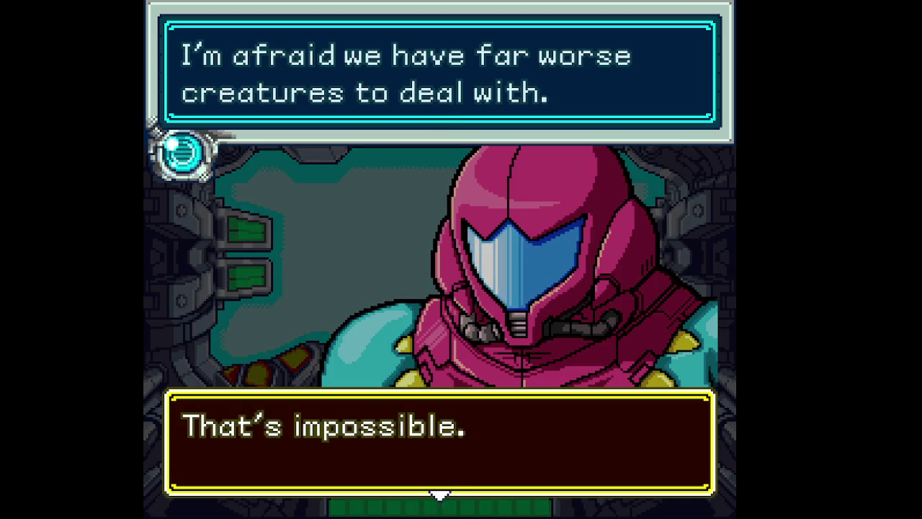
{"action": "key", "text": "x"}
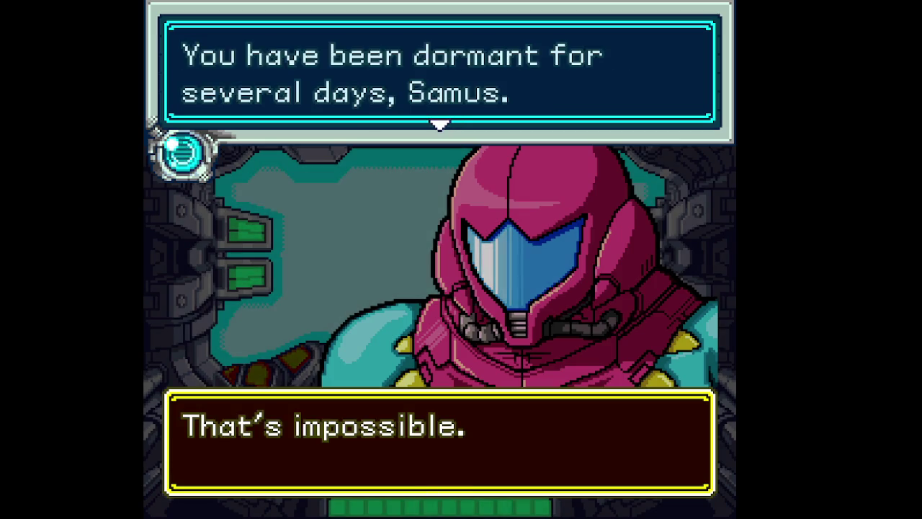
{"action": "key", "text": "x"}
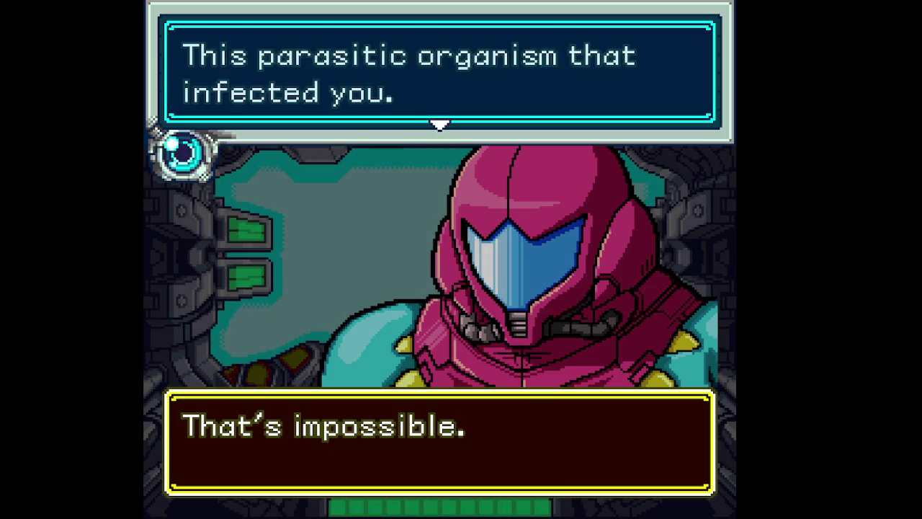
{"action": "key", "text": "x"}
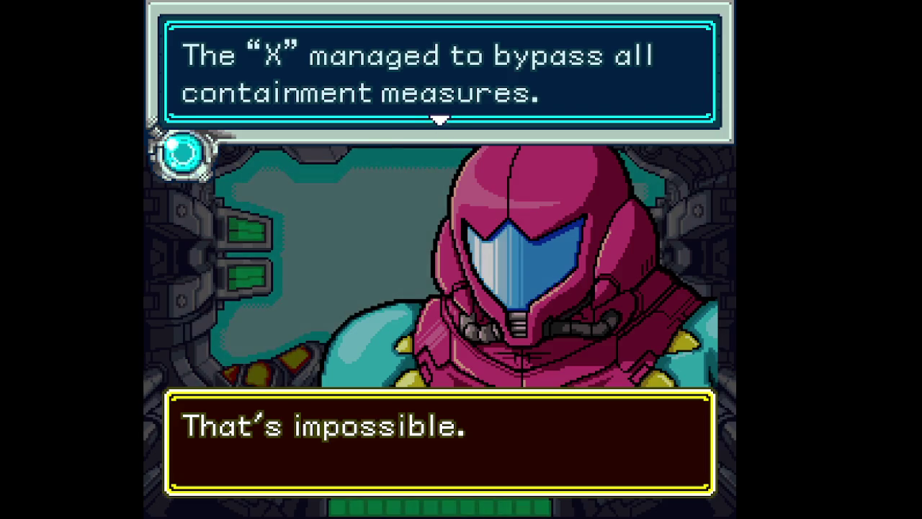
- Continue past the infection warning until Samus says some must live and some must die
{"action": "key", "text": "x"}
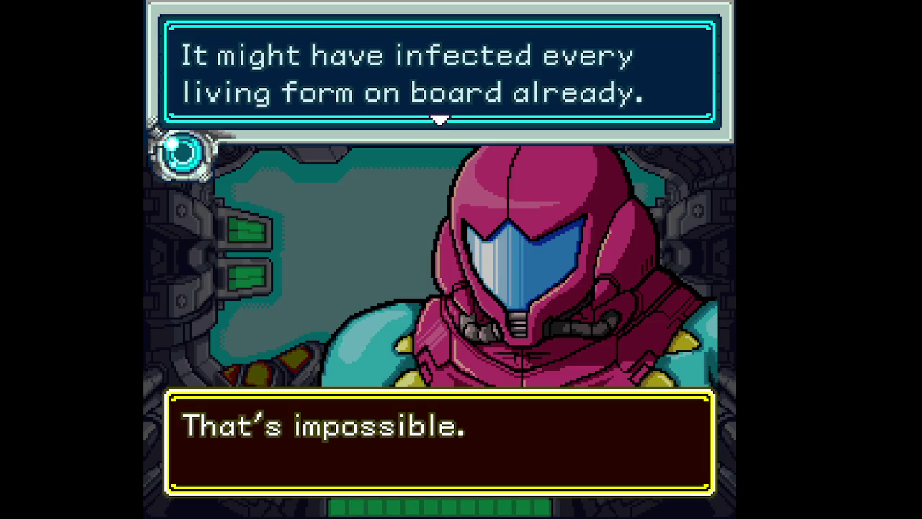
{"action": "key", "text": "x"}
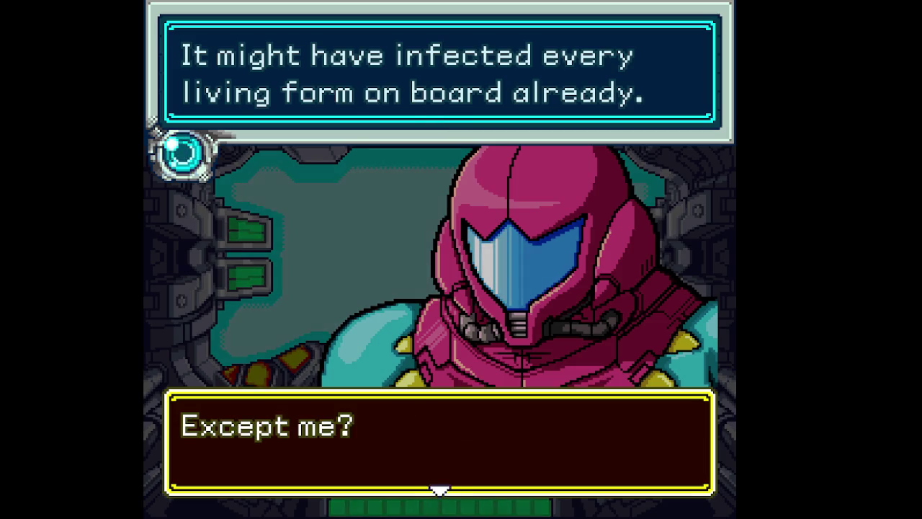
{"action": "key", "text": "x"}
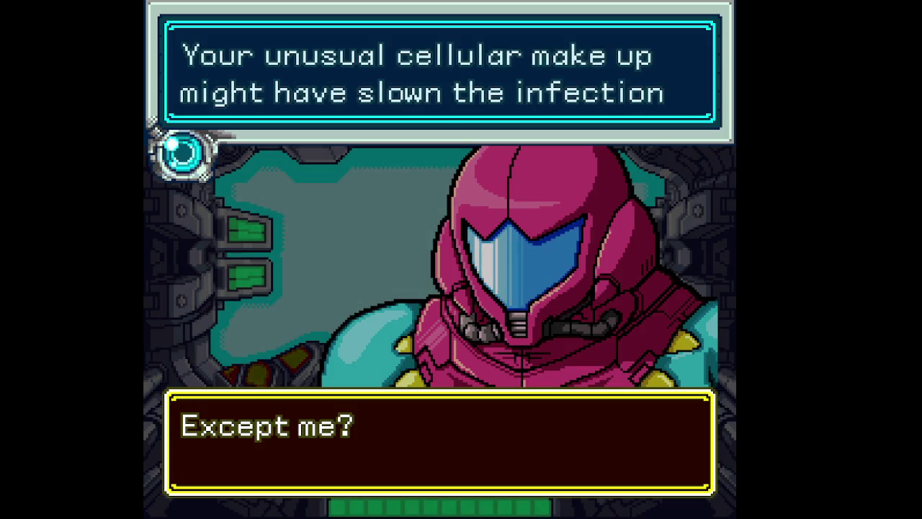
{"action": "key", "text": "x"}
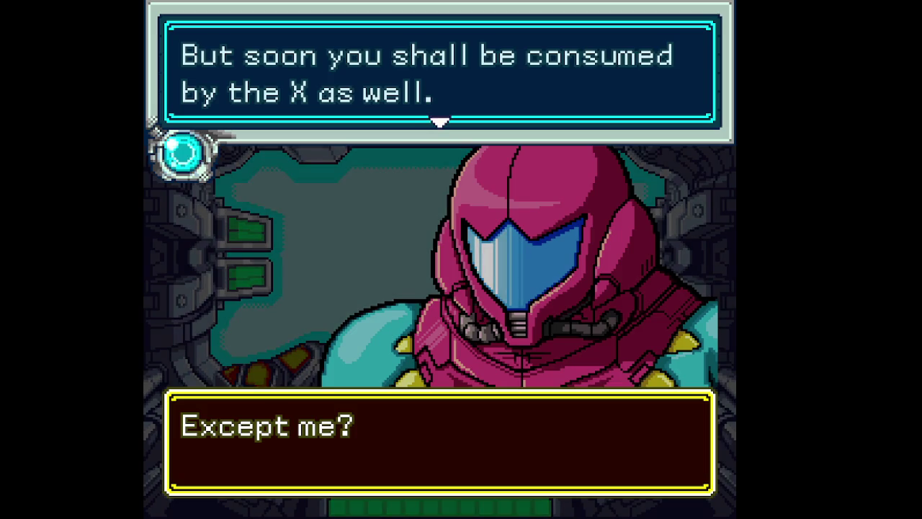
{"action": "key", "text": "x"}
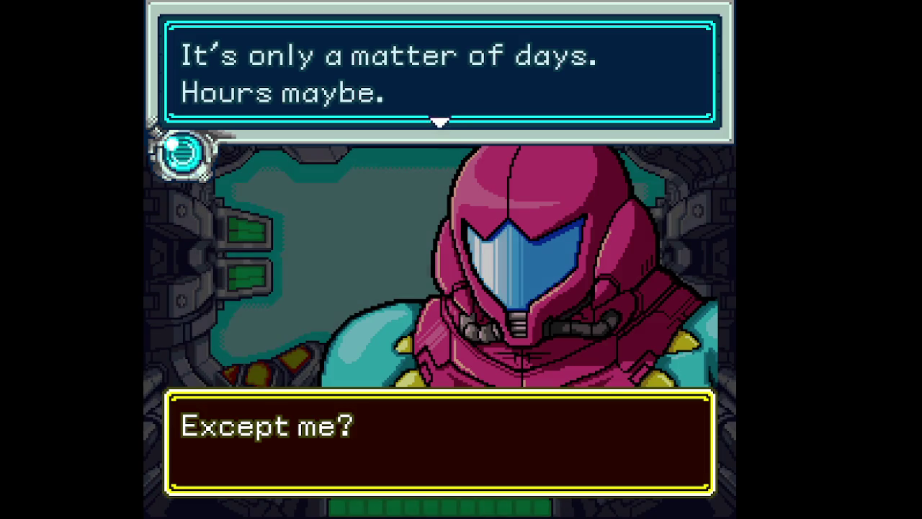
{"action": "key", "text": "x"}
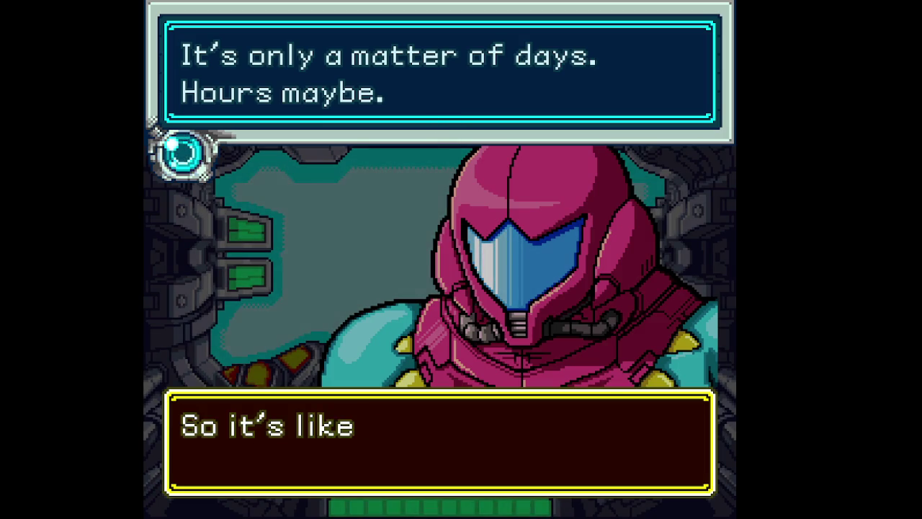
{"action": "key", "text": "x"}
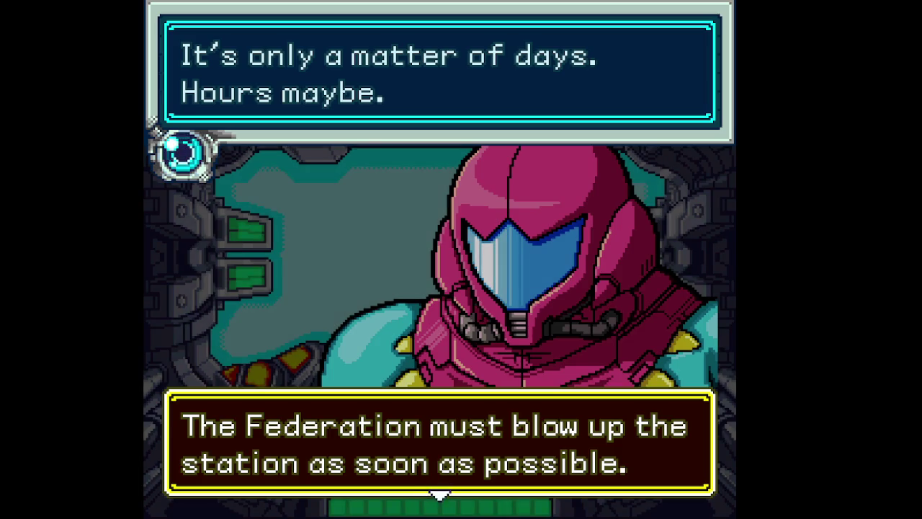
{"action": "key", "text": "x"}
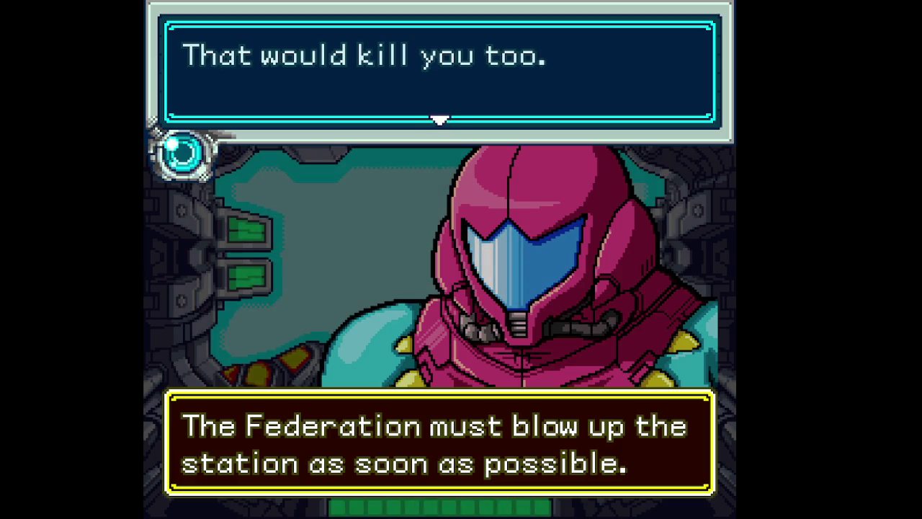
{"action": "key", "text": "x"}
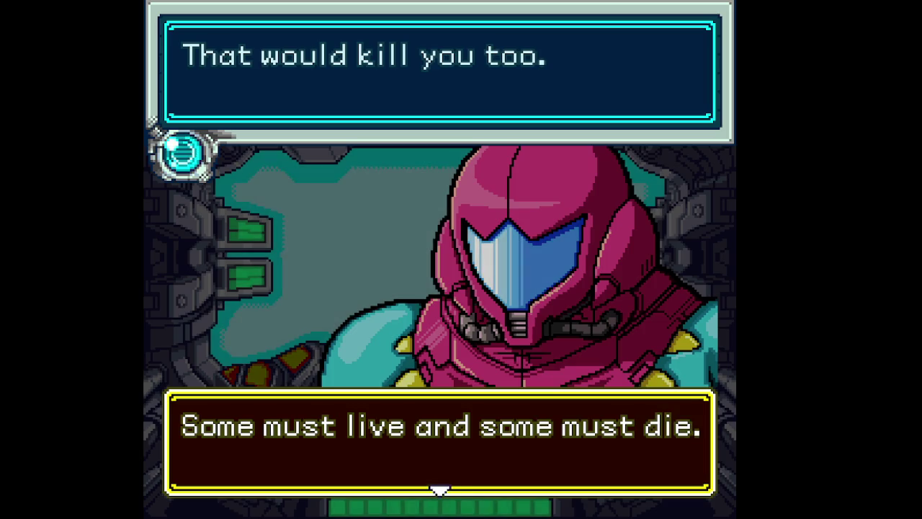
{"action": "key", "text": "x"}
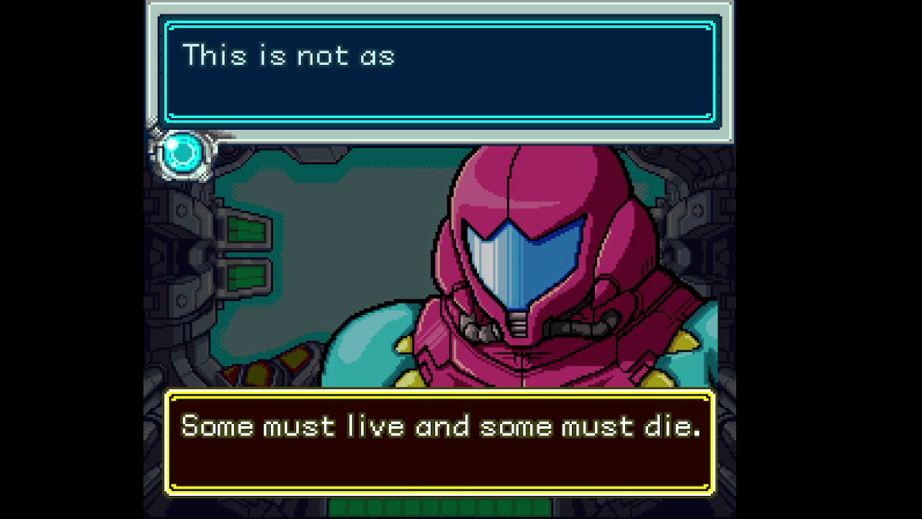
- Advance the remaining exchange of lines between A.M. and Samus
{"action": "key", "text": "x"}
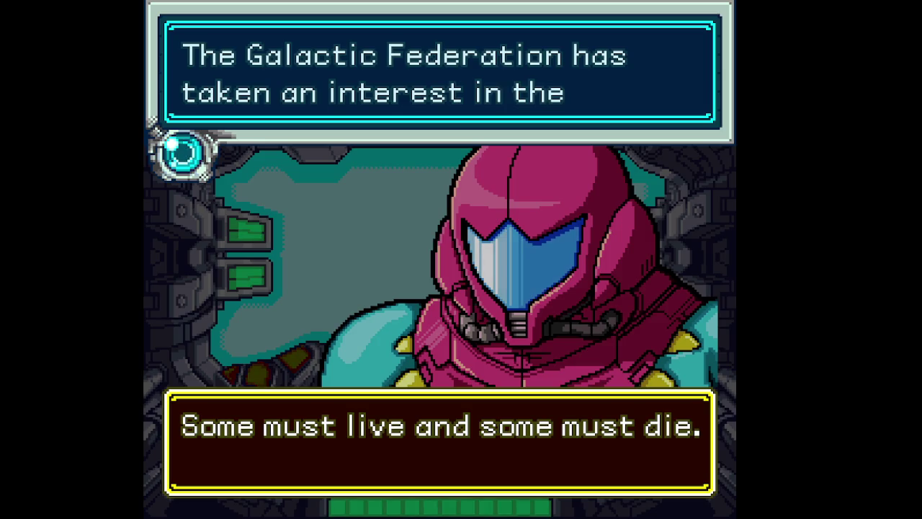
{"action": "key", "text": "x"}
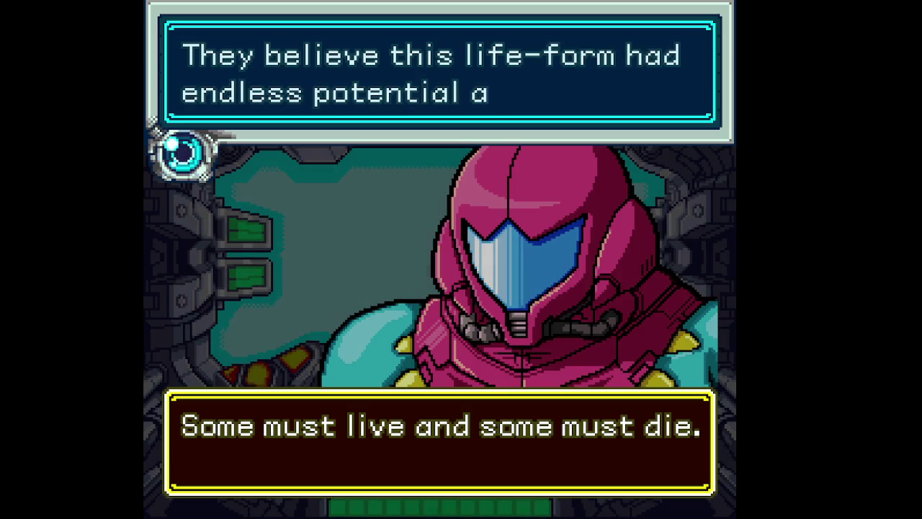
{"action": "key", "text": "x"}
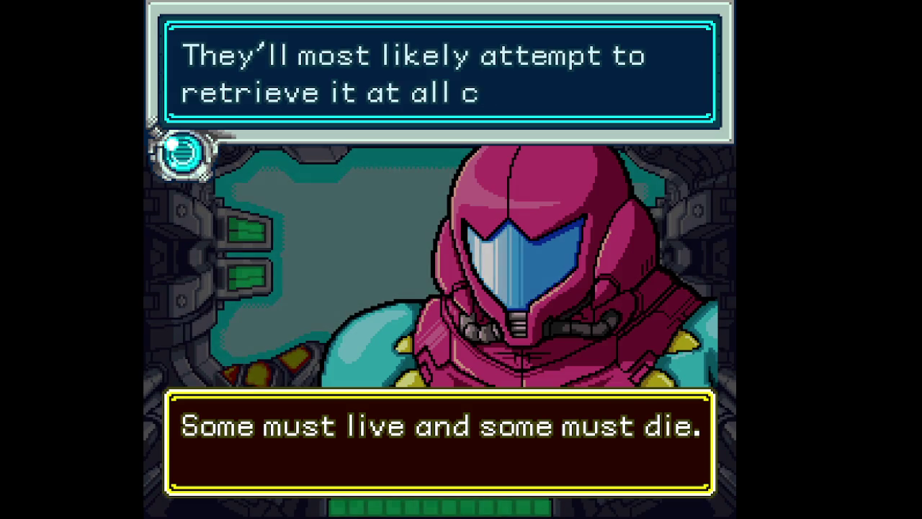
{"action": "key", "text": "x"}
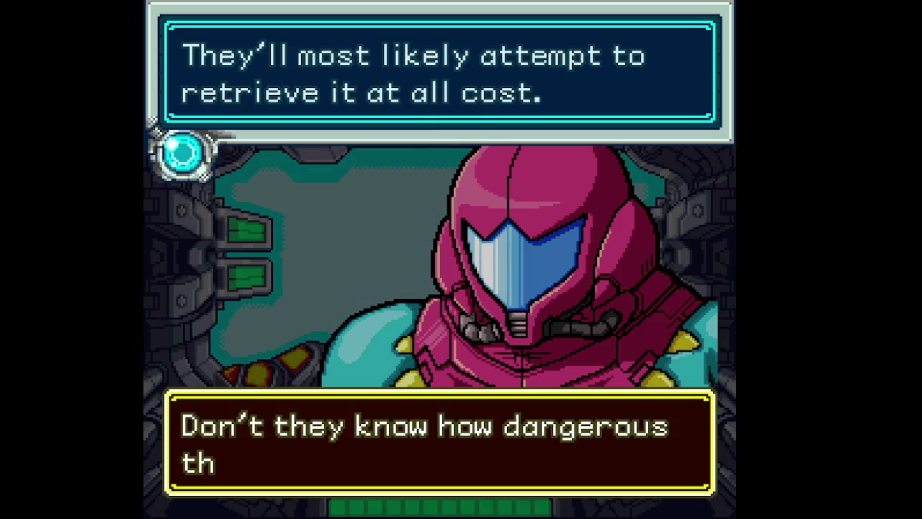
{"action": "key", "text": "x"}
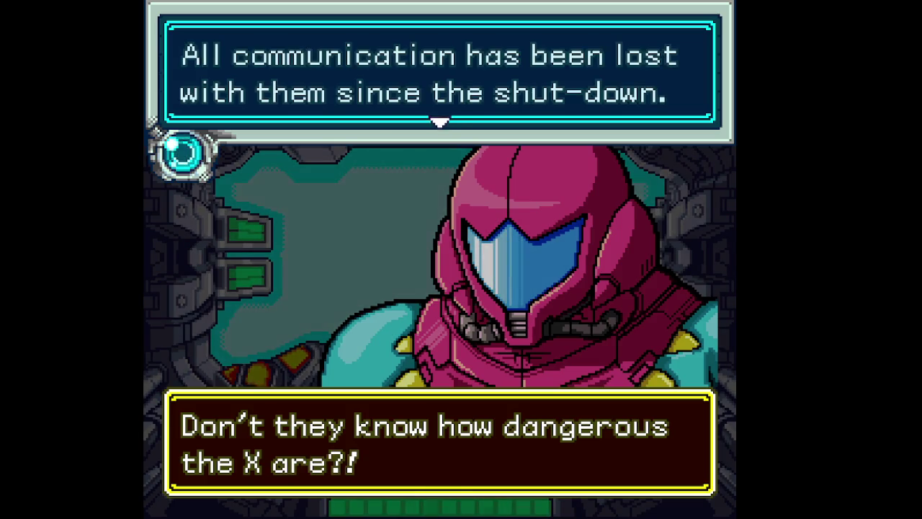
{"action": "key", "text": "x"}
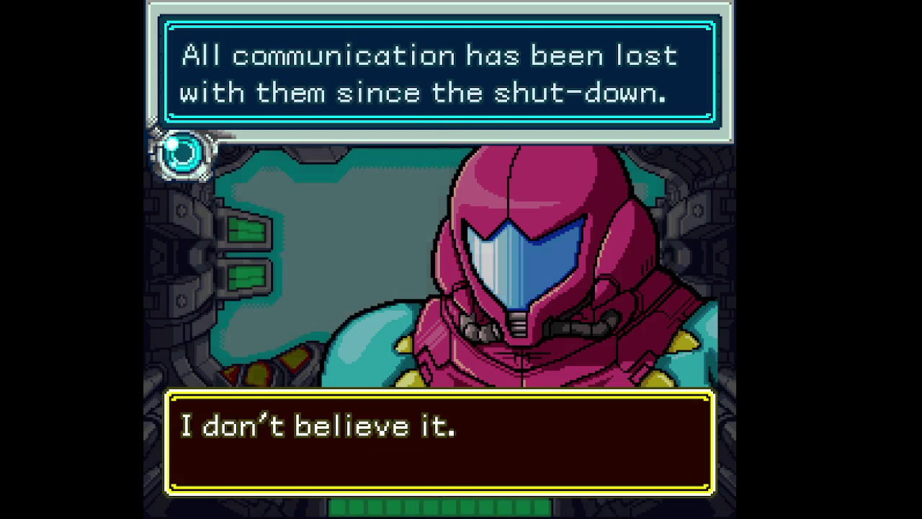
{"action": "key", "text": "x"}
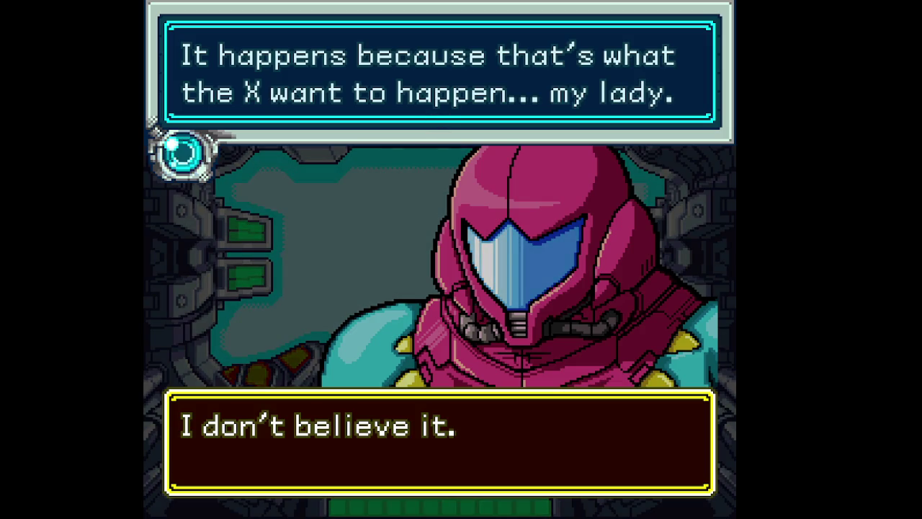
{"action": "key", "text": "x"}
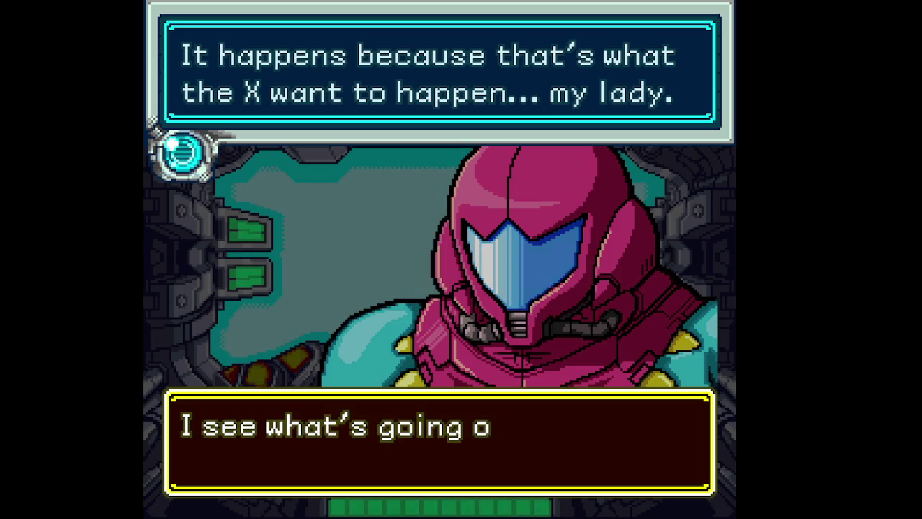
- Page through A.M.'s Main Deck orders until the Navigation Map is handed over
{"action": "key", "text": "z"}
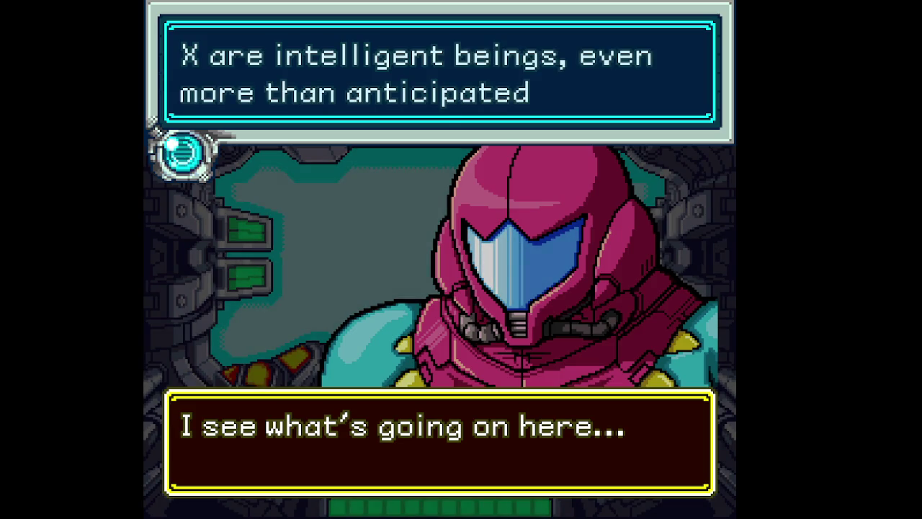
{"action": "key", "text": "z"}
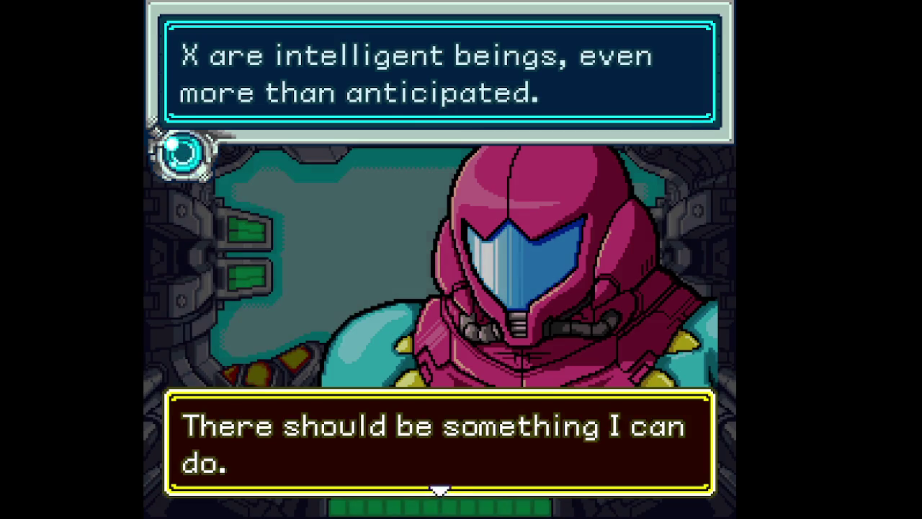
{"action": "key", "text": "z"}
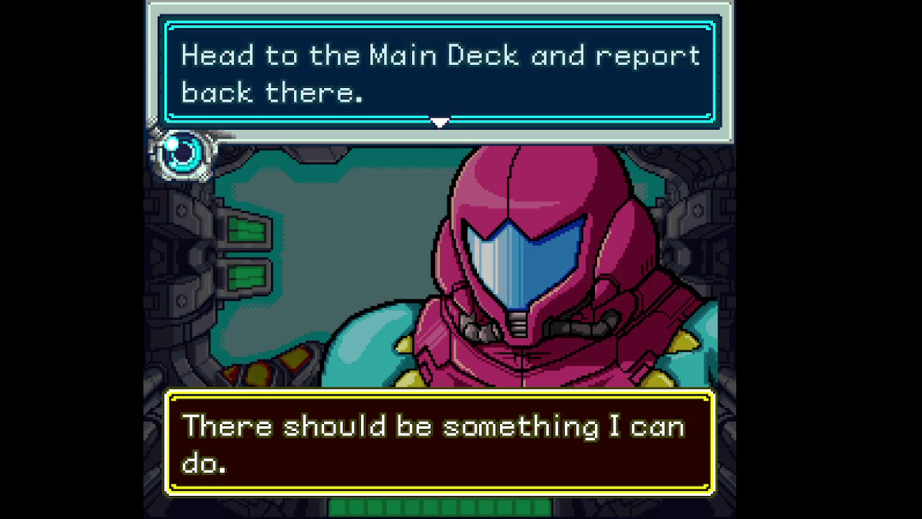
{"action": "key", "text": "z"}
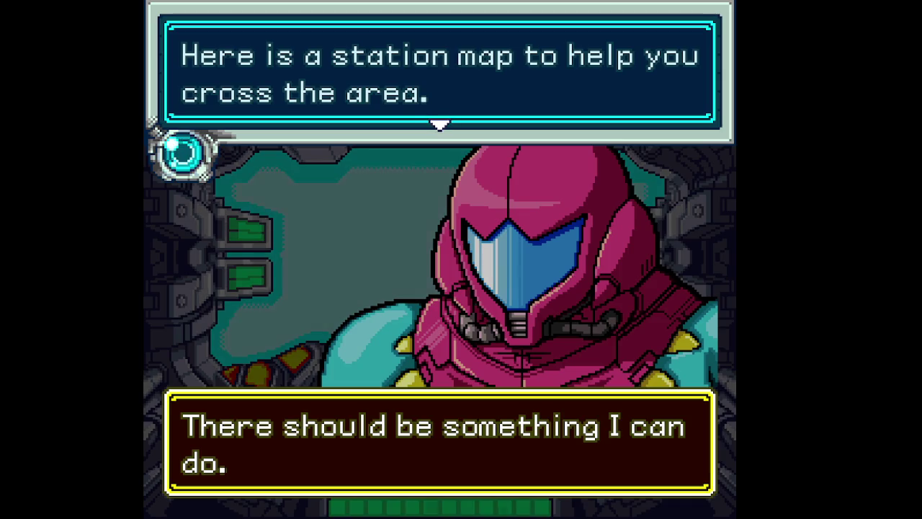
{"action": "key", "text": "z"}
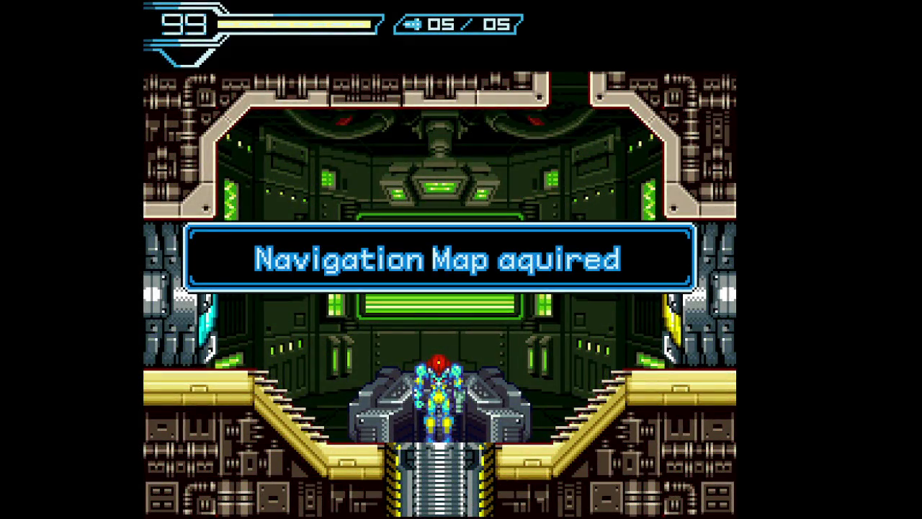
- Dismiss the Navigation Map notice, review the Sector 1 map and equipment page, then resume play
{"action": "key", "text": "z"}
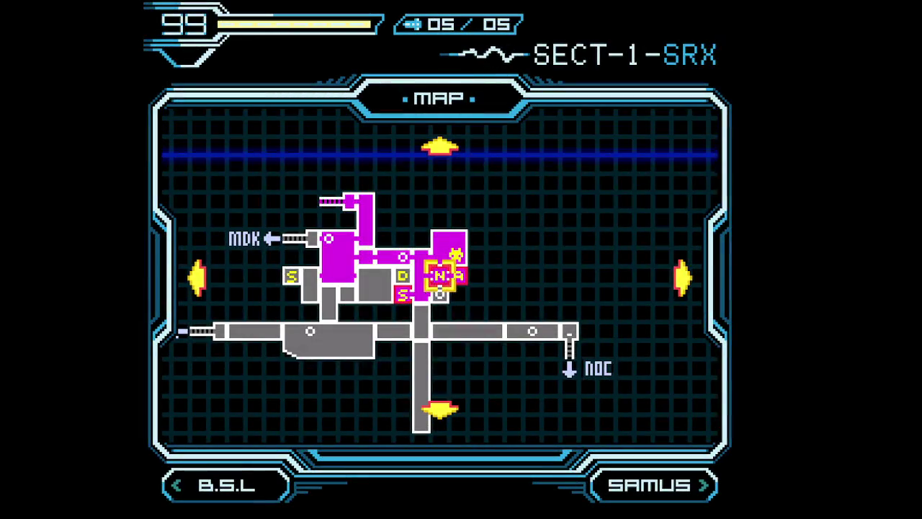
{"action": "key", "text": "s"}
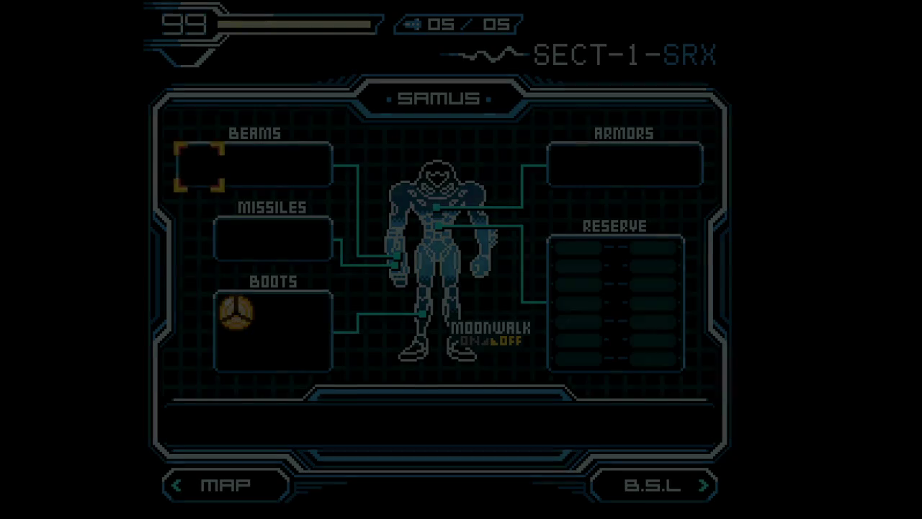
{"action": "key", "text": "a"}
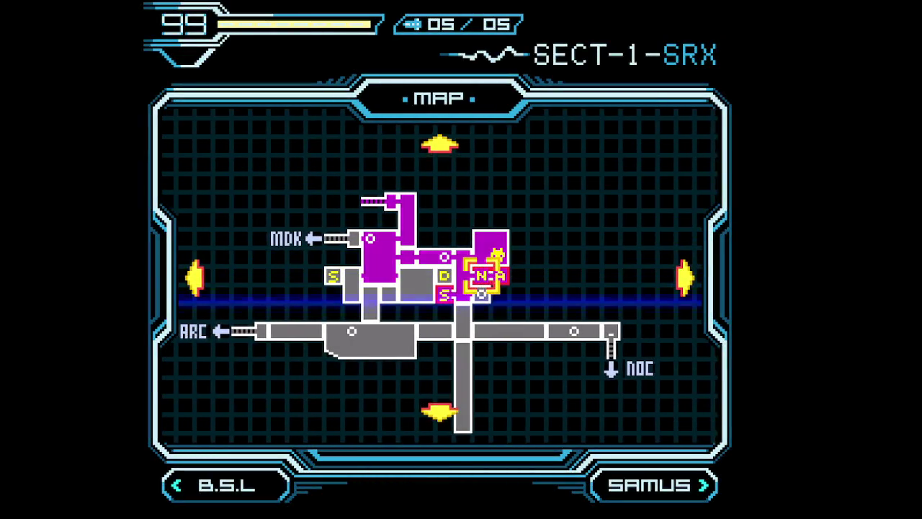
{"action": "key", "text": "Return"}
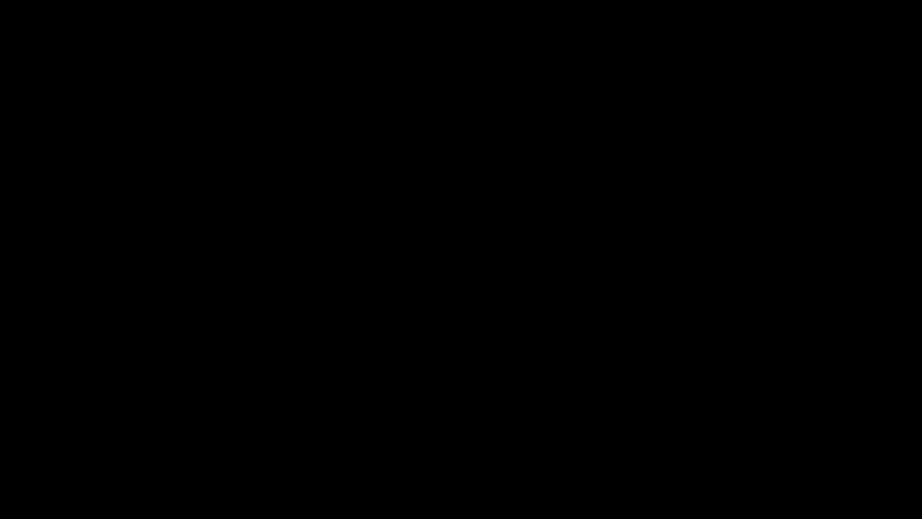
- Shoot open the left door, spin-jump up, destroy the enemy below, and run right toward the freed X parasite
{"action": "key", "text": "Left"}
{"action": "key", "text": "z"}
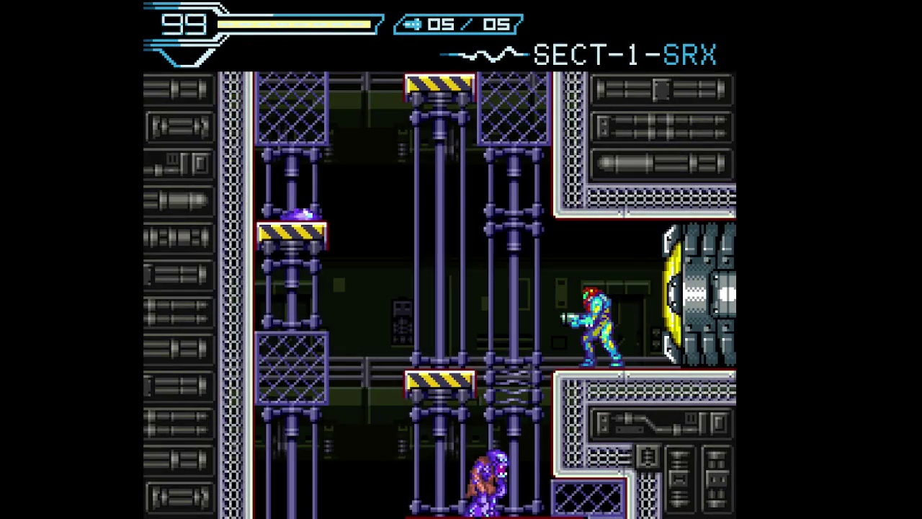
{"action": "key", "text": "Left"}
{"action": "key", "text": "x"}
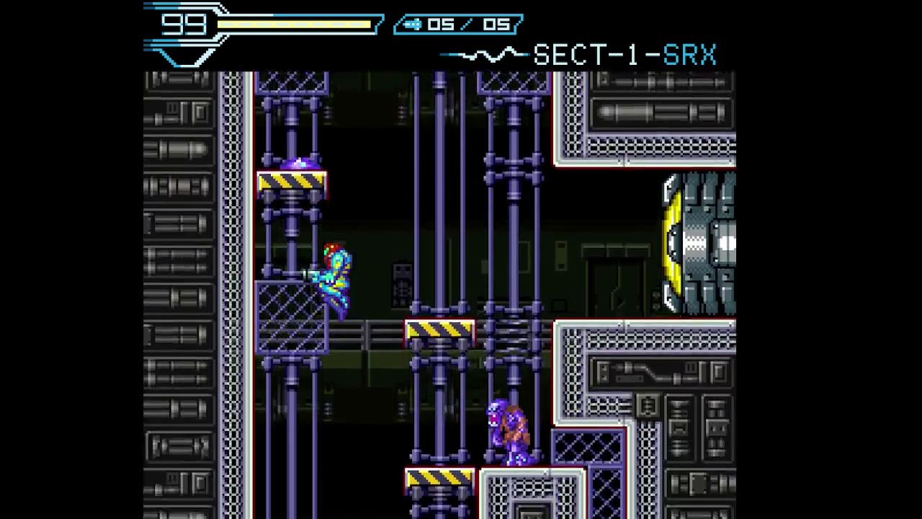
{"action": "key", "text": "Right"}
{"action": "key", "text": "z"}
{"action": "key", "text": "Right"}
{"action": "key", "text": "x"}
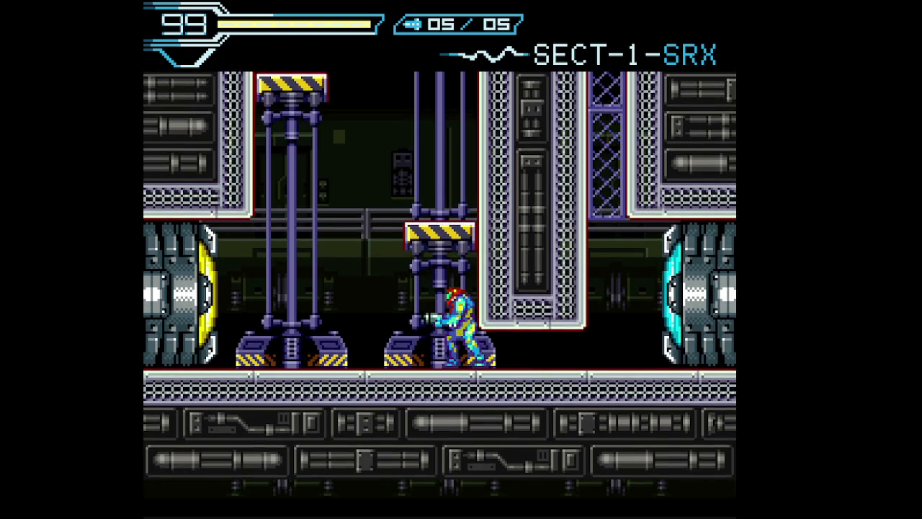
- Recheck the map, morph-ball through the right door, and jump the spike pit to grab the missile tank
{"action": "key", "text": "Return"}
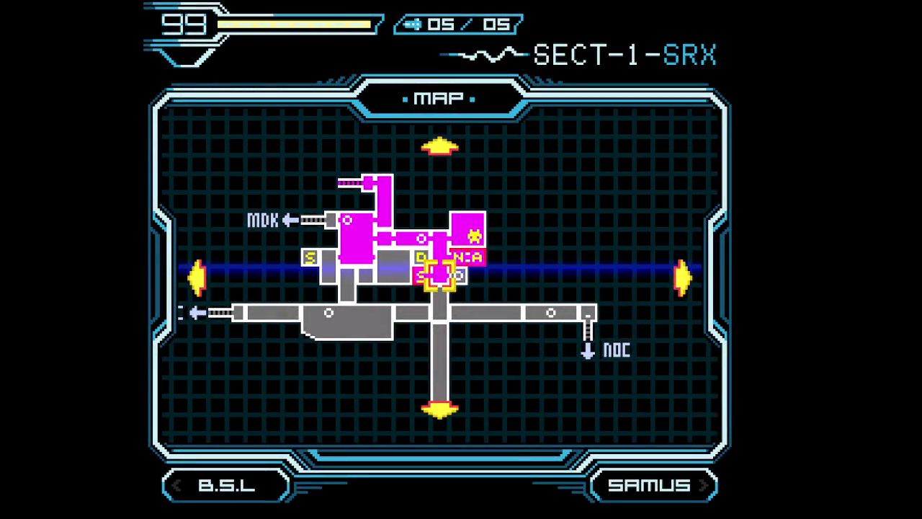
{"action": "key", "text": "Return"}
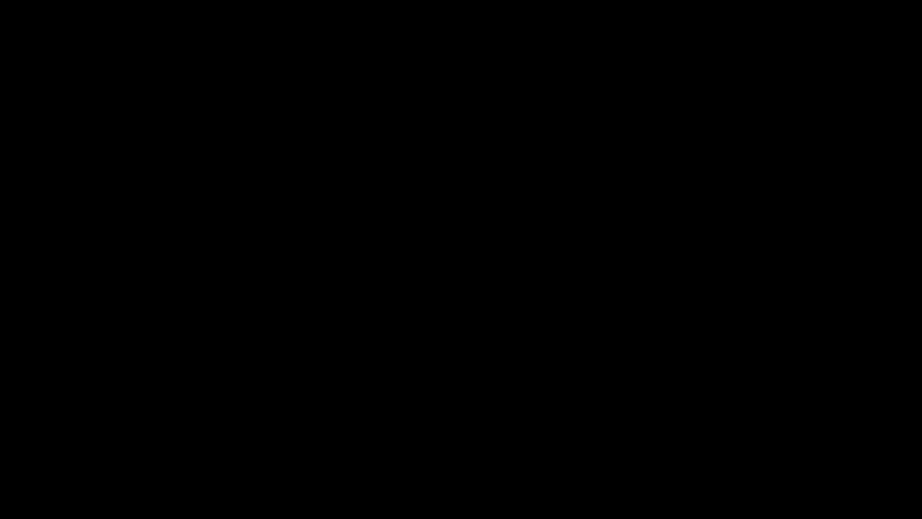
{"action": "key", "text": "Down"}
{"action": "key", "text": "Right"}
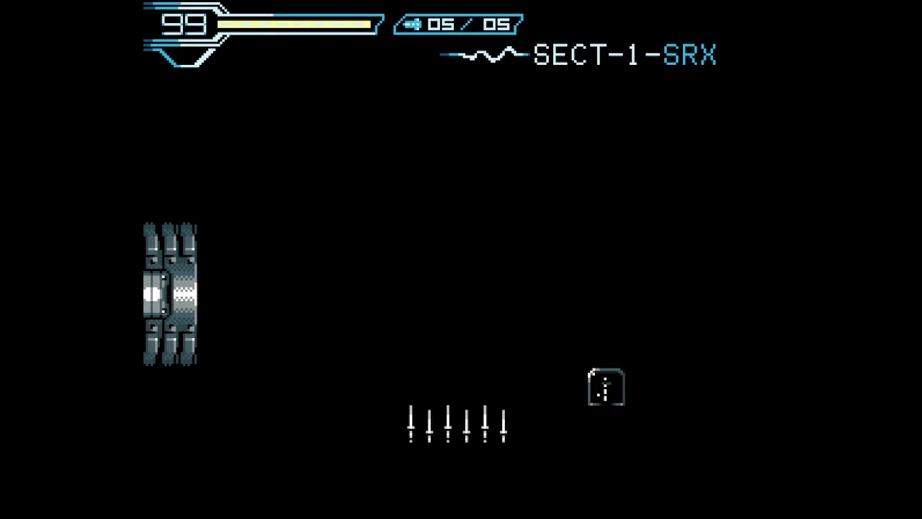
{"action": "key", "text": "Up"}
{"action": "key", "text": "Up"}
{"action": "key", "text": "Right"}
{"action": "key", "text": "z"}
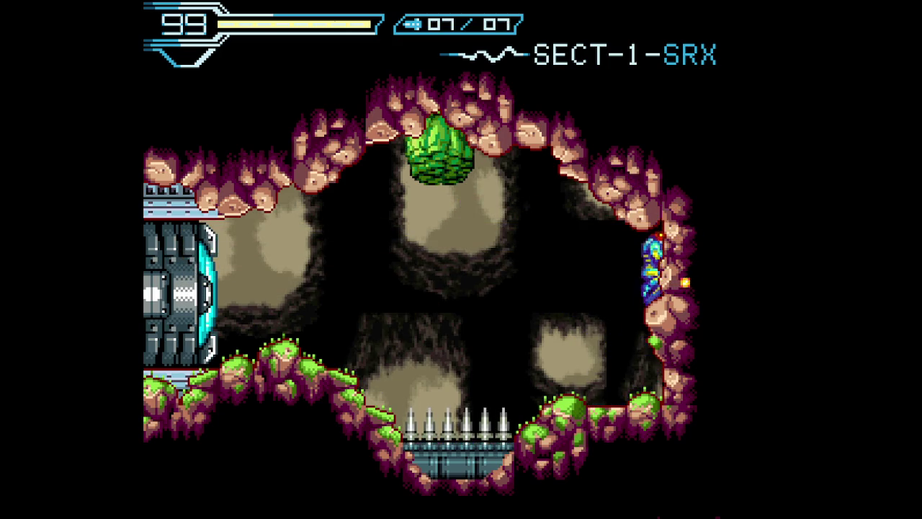
{"action": "key", "text": "Left"}
{"action": "key", "text": "x"}
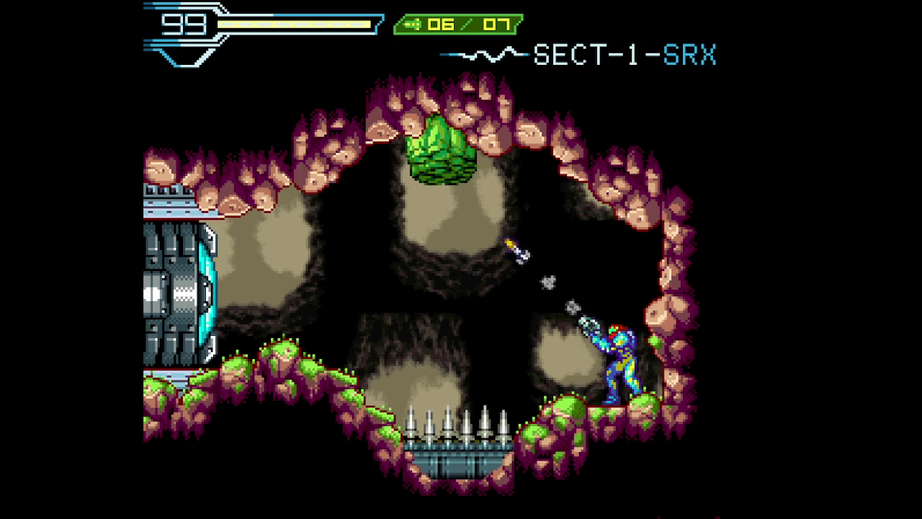